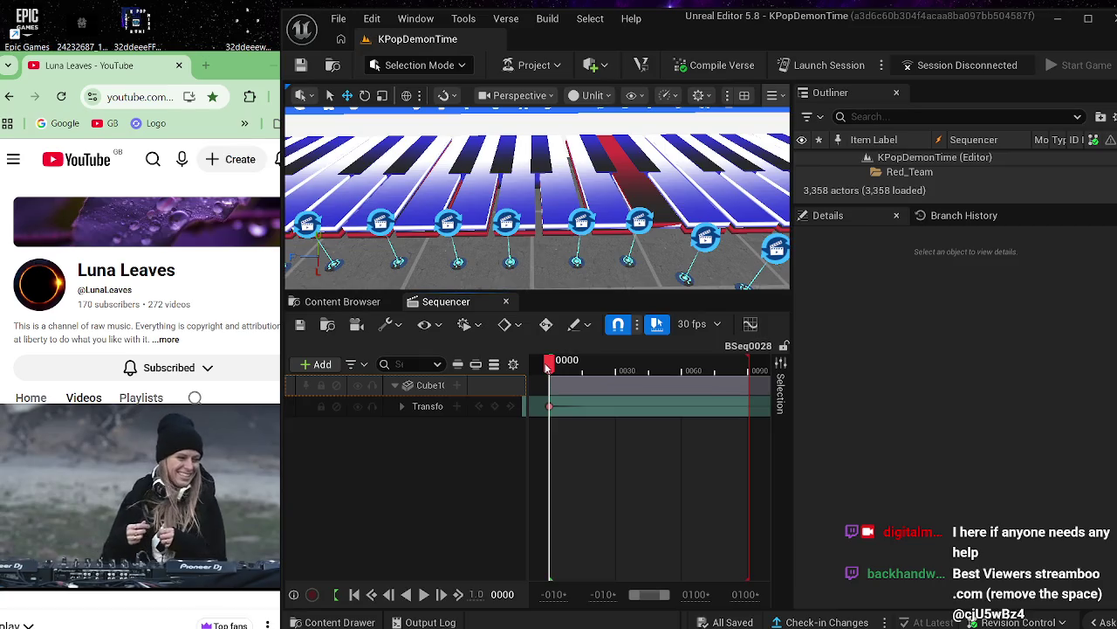
- Scrub BSeq0028 to frame 0046, select the key's sequence device, and close the Sequencer
drag(548, 365, 650, 364)
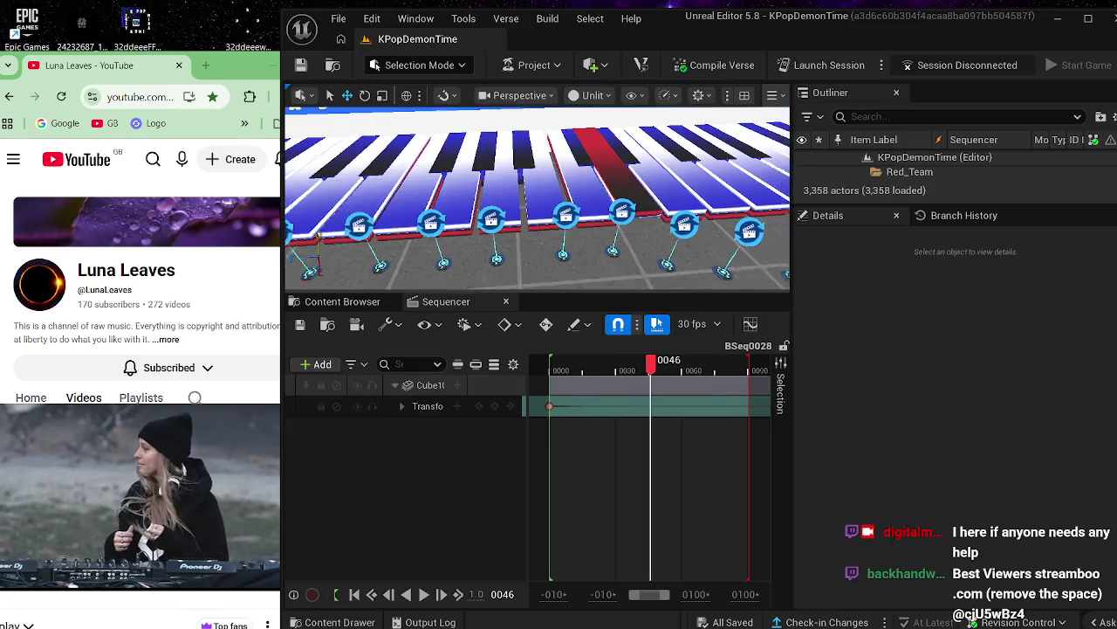
click(607, 202)
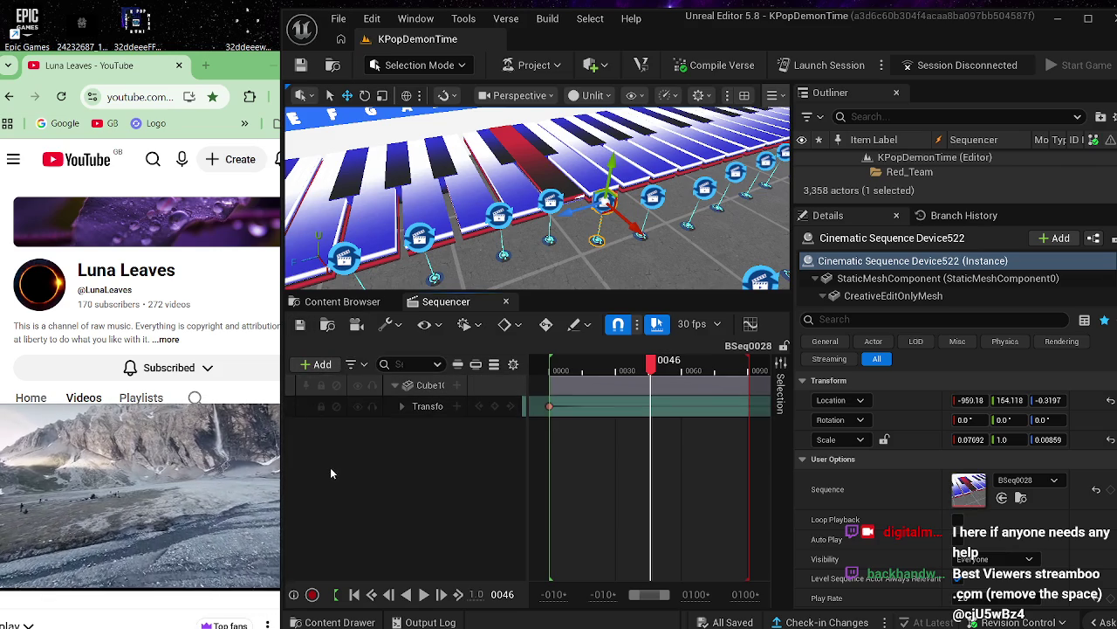
click(506, 301)
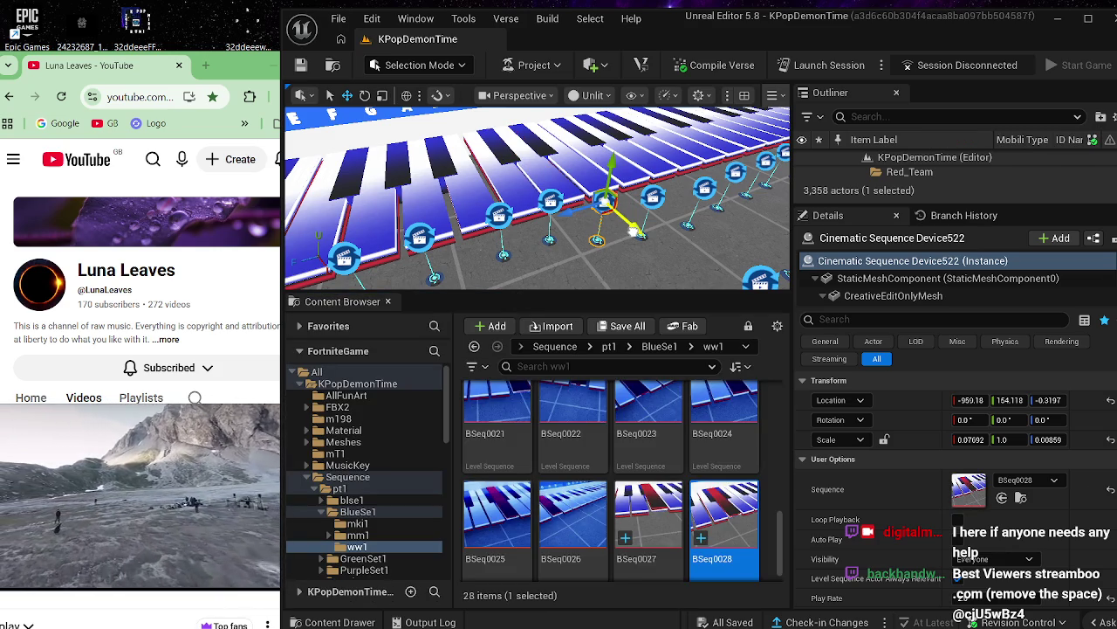
- Nudge the sequence device along X, duplicate it with Ctrl+D as Device523, and bring OBS forward
mouse_move(634, 234)
mouse_down()
mouse_move(617, 278)
mouse_move(601, 266)
mouse_move(628, 261)
mouse_move(655, 220)
mouse_move(505, 304)
mouse_up()
key(ctrl+d)
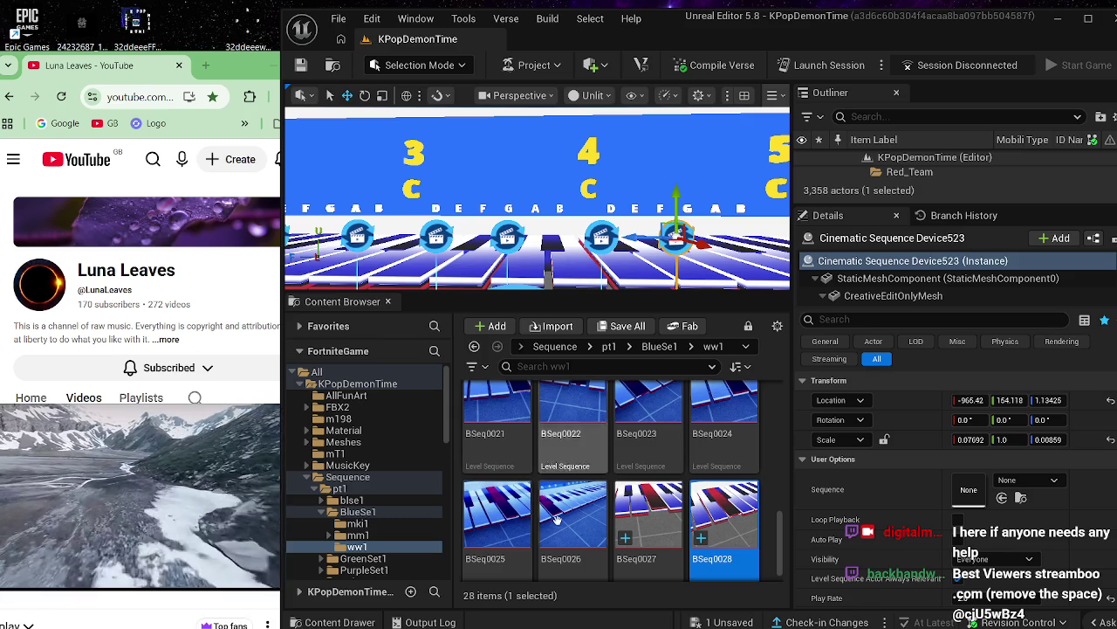
click(705, 611)
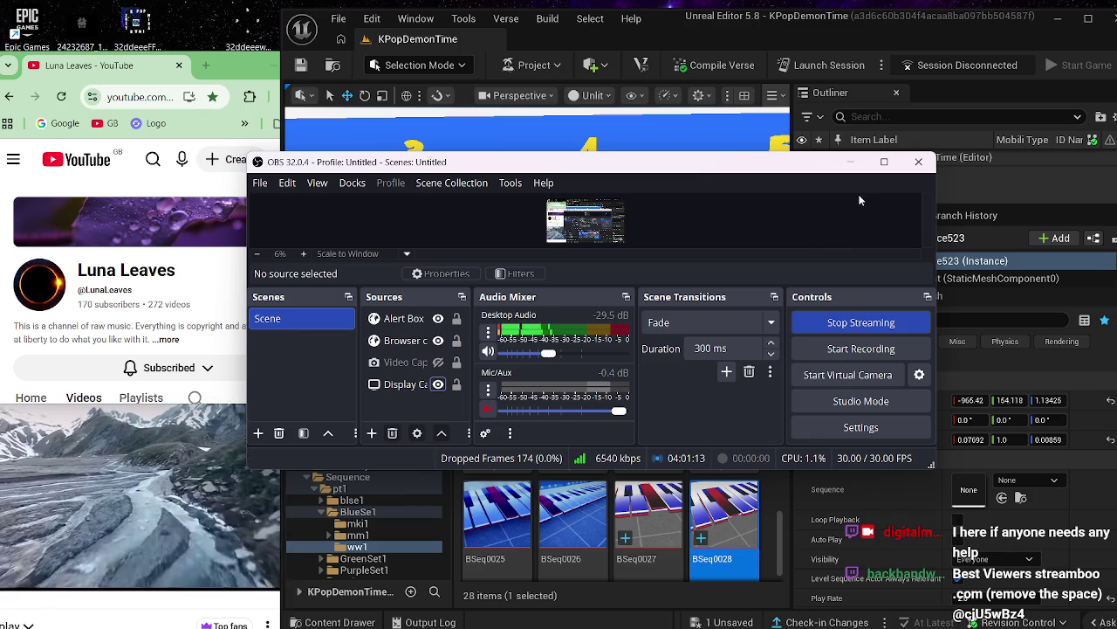
- Shift the OBS window slightly and minimize it back behind the editor
drag(864, 166, 853, 166)
click(853, 166)
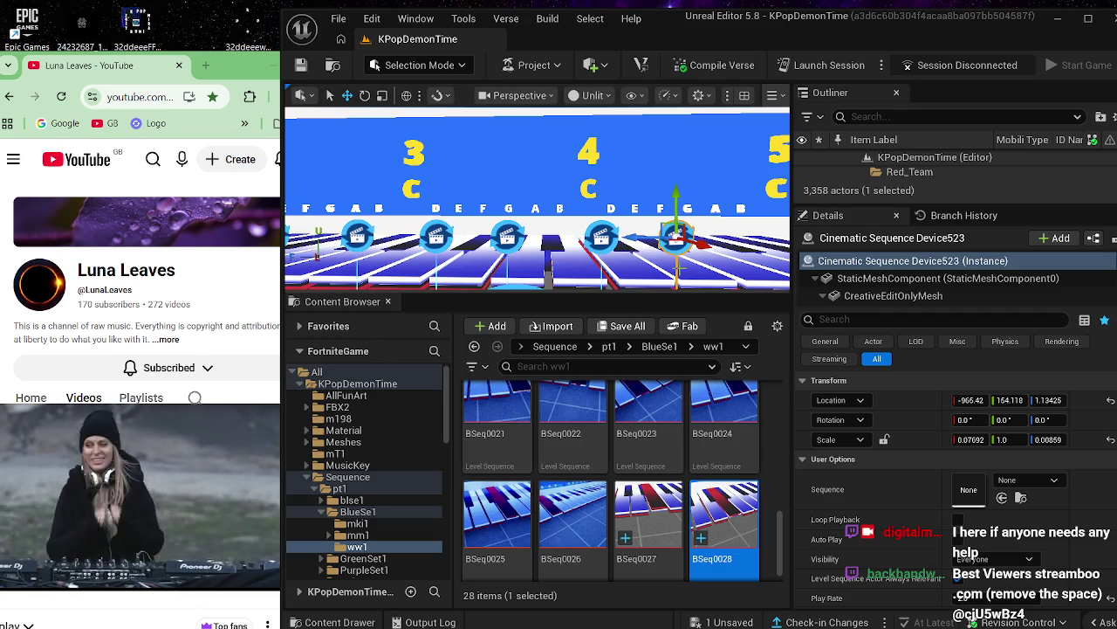
- Pull the camera back, check Device522's sequence, and reselect Cinematic Sequence Device523
mouse_move(679, 247)
mouse_down()
mouse_move(679, 306)
mouse_move(680, 279)
mouse_up()
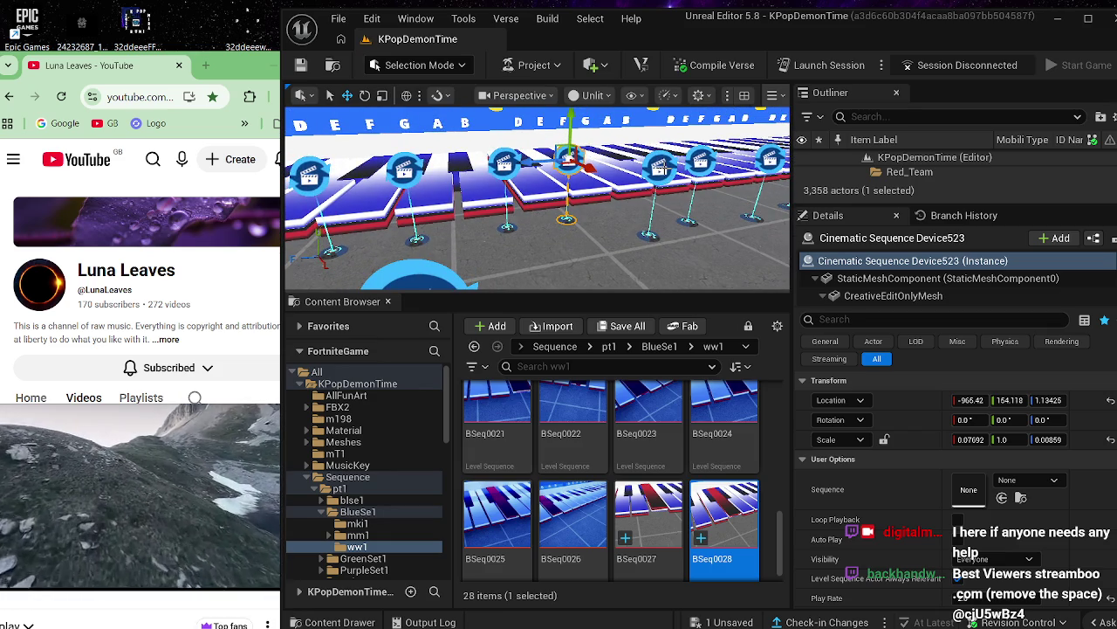
click(658, 167)
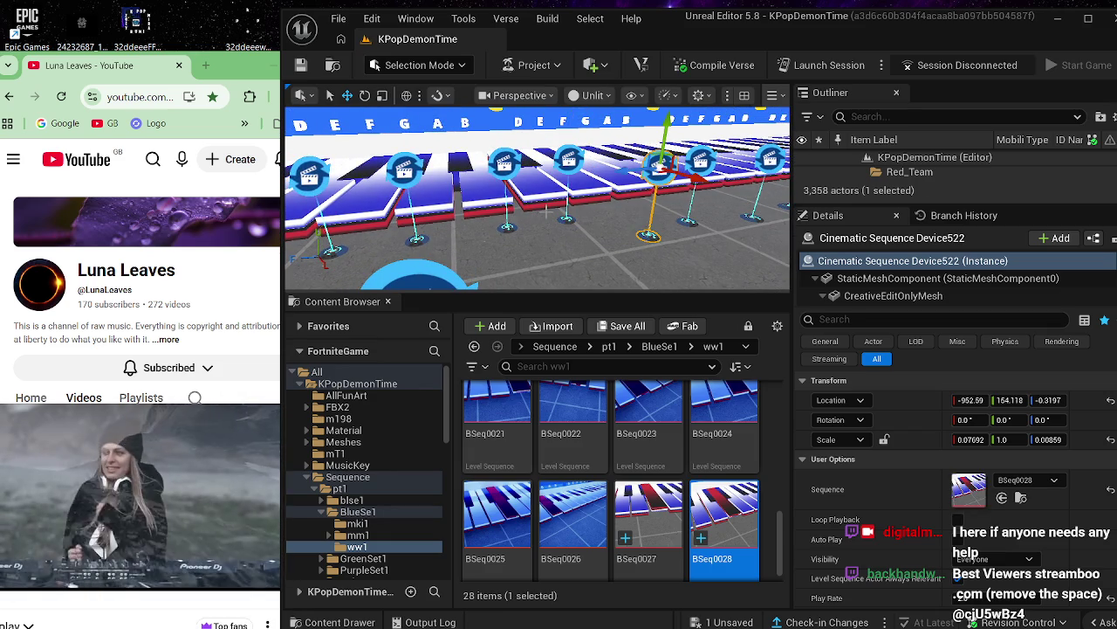
click(569, 157)
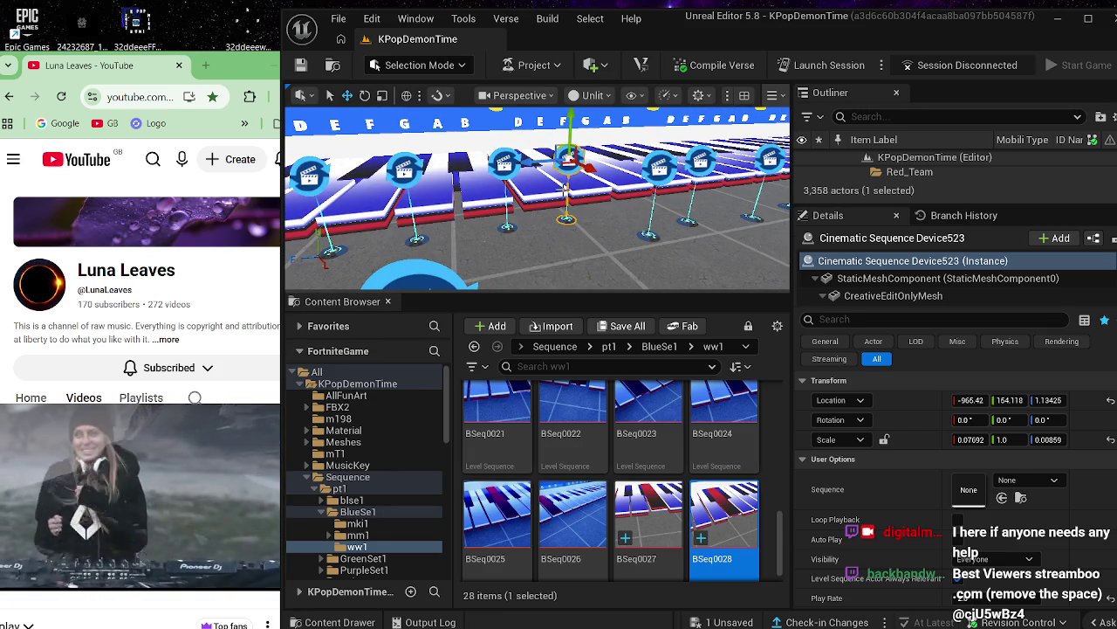
- Duplicate BSeq0028 as BSeq0029 and assign it to Device523's Sequence slot
right_click(731, 499)
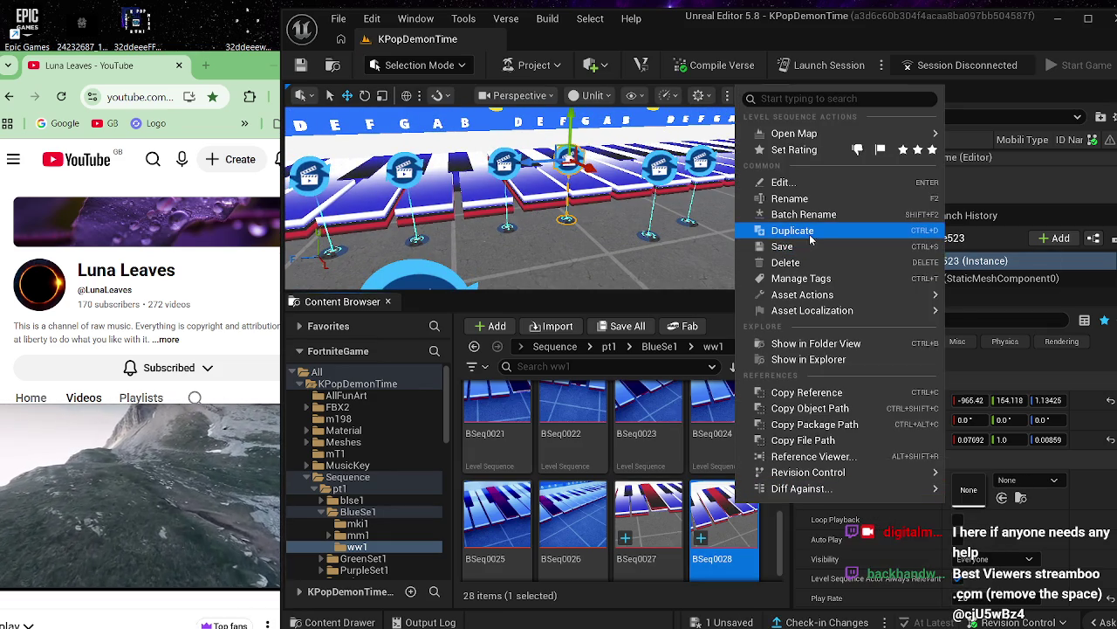
click(808, 230)
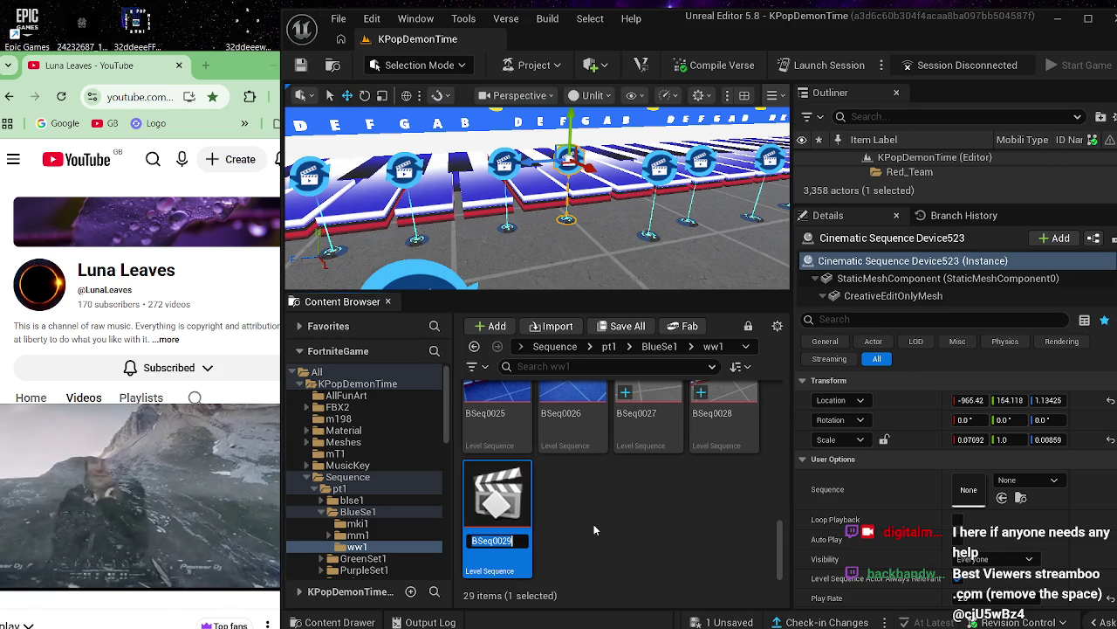
key(Return)
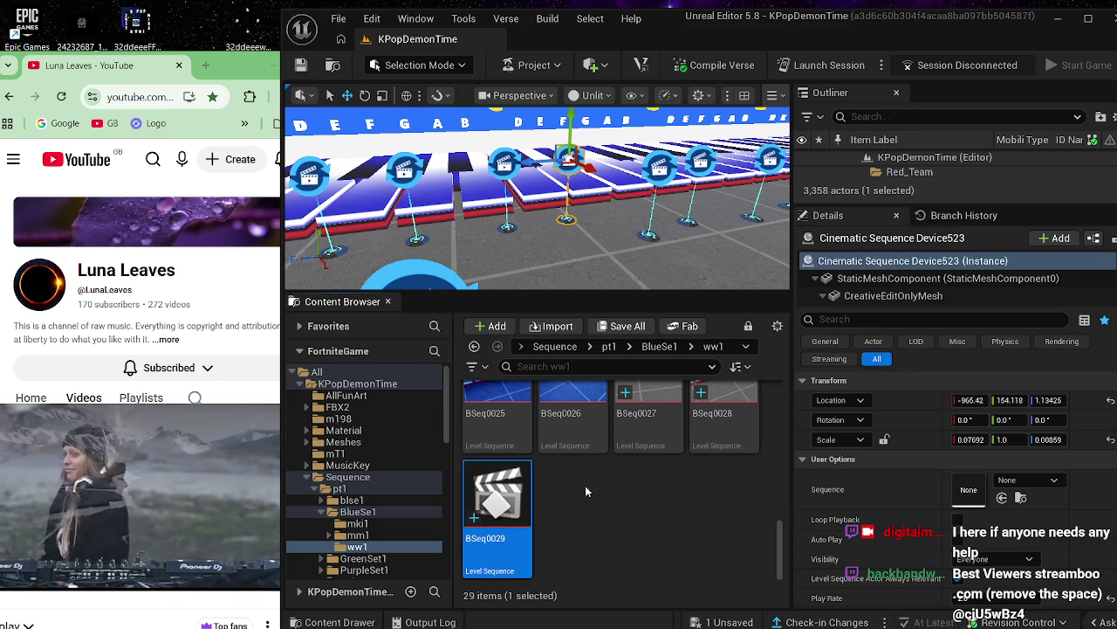
mouse_move(506, 502)
mouse_down()
mouse_move(986, 494)
mouse_move(971, 489)
mouse_up()
click(681, 501)
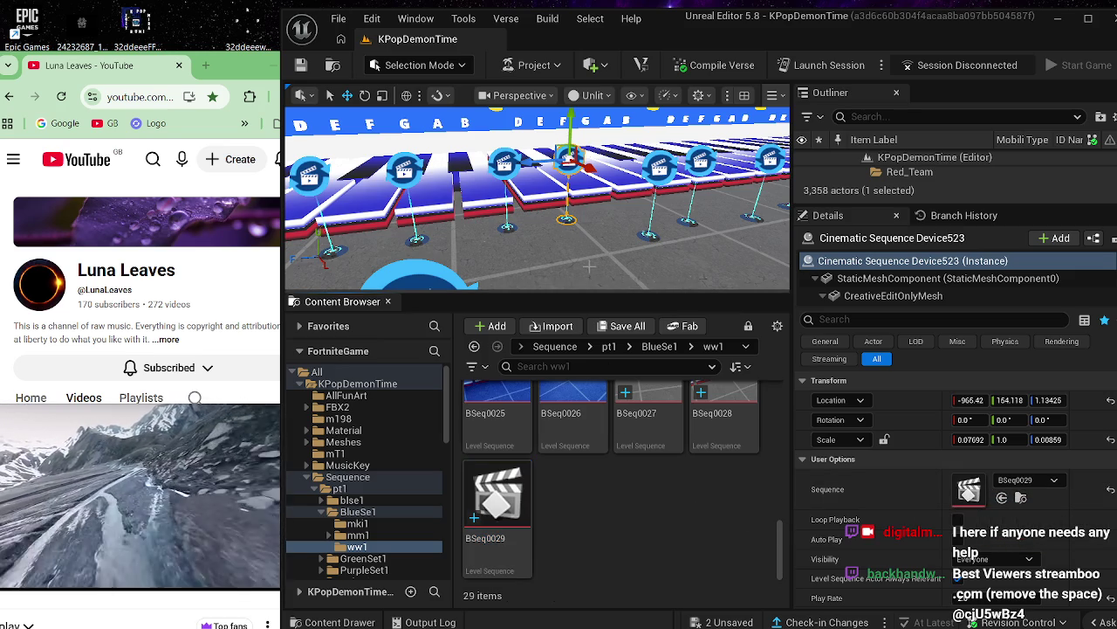
mouse_move(588, 253)
mouse_down()
mouse_move(633, 189)
mouse_move(572, 261)
mouse_up()
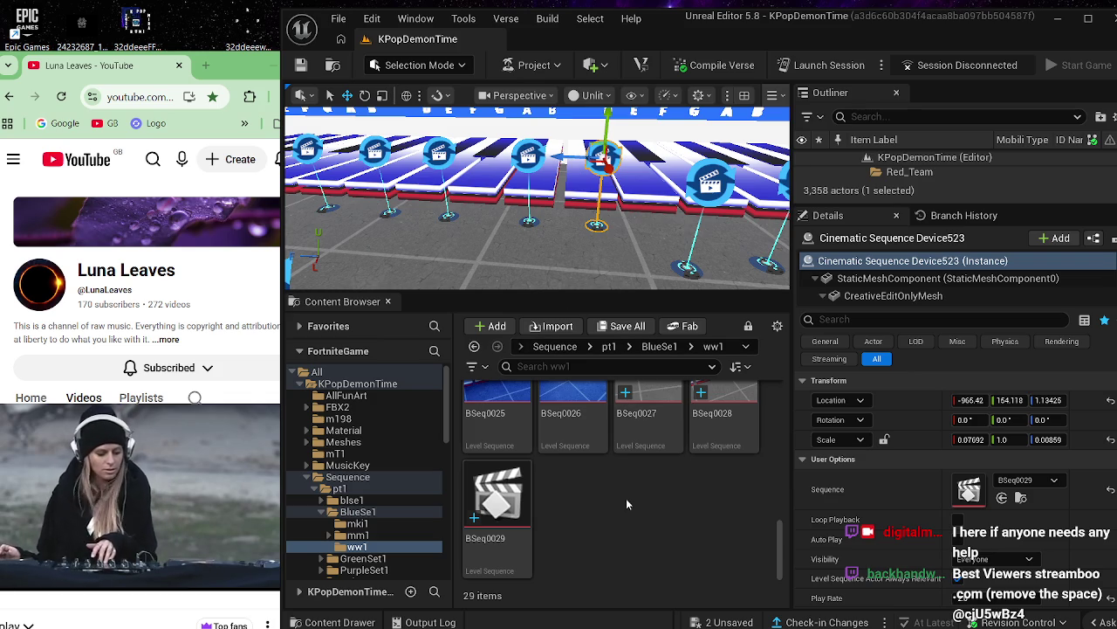
- Open BSeq0029 and delete its old Cube track
double_click(516, 517)
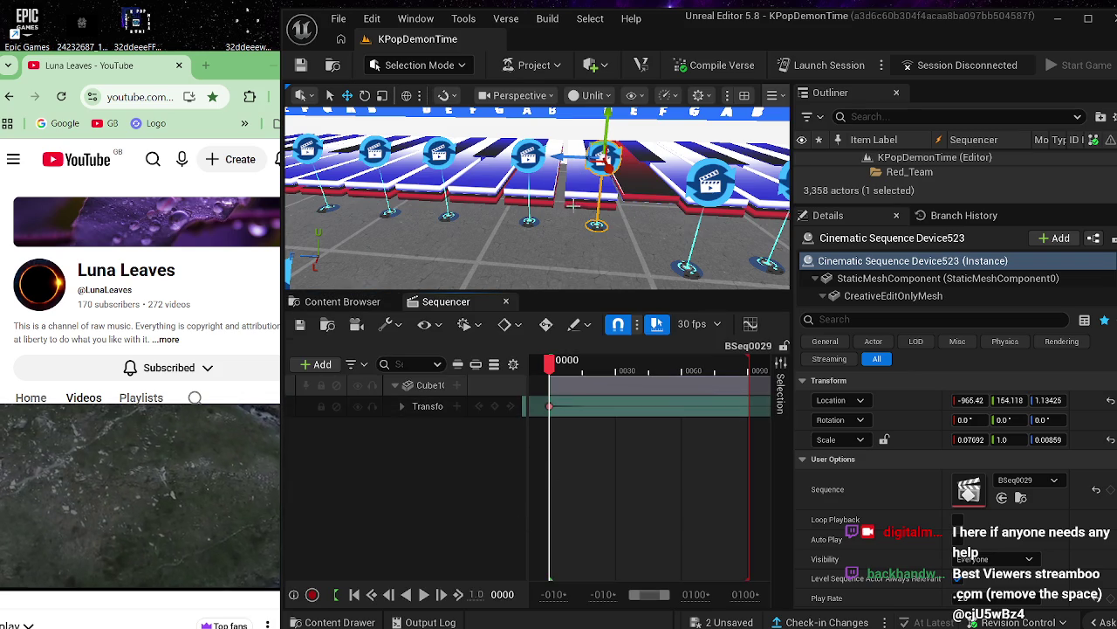
click(435, 388)
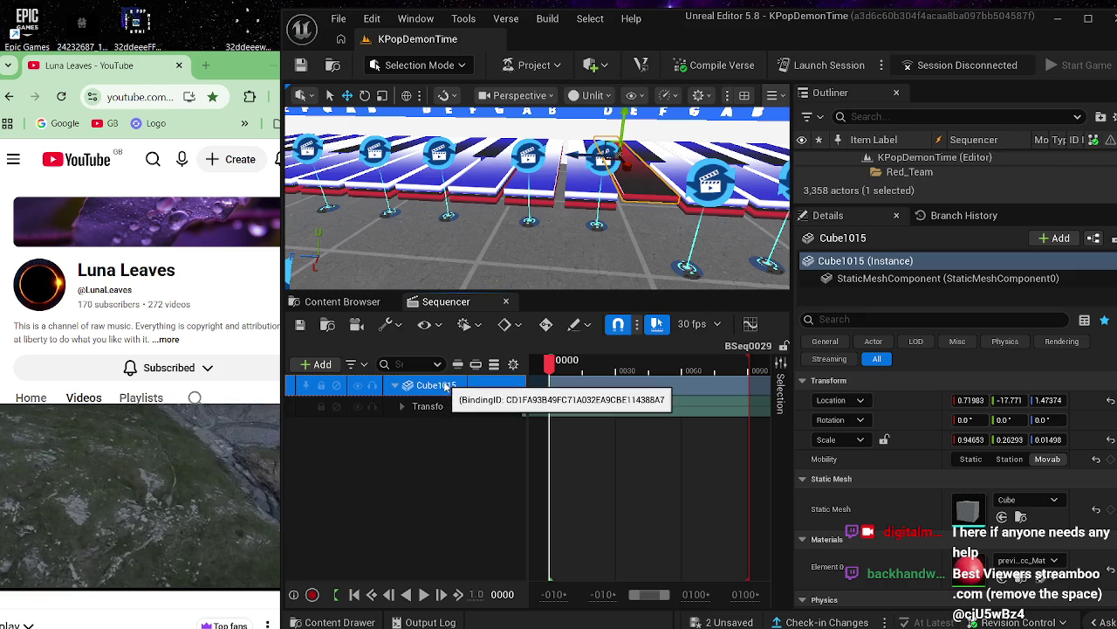
key(Delete)
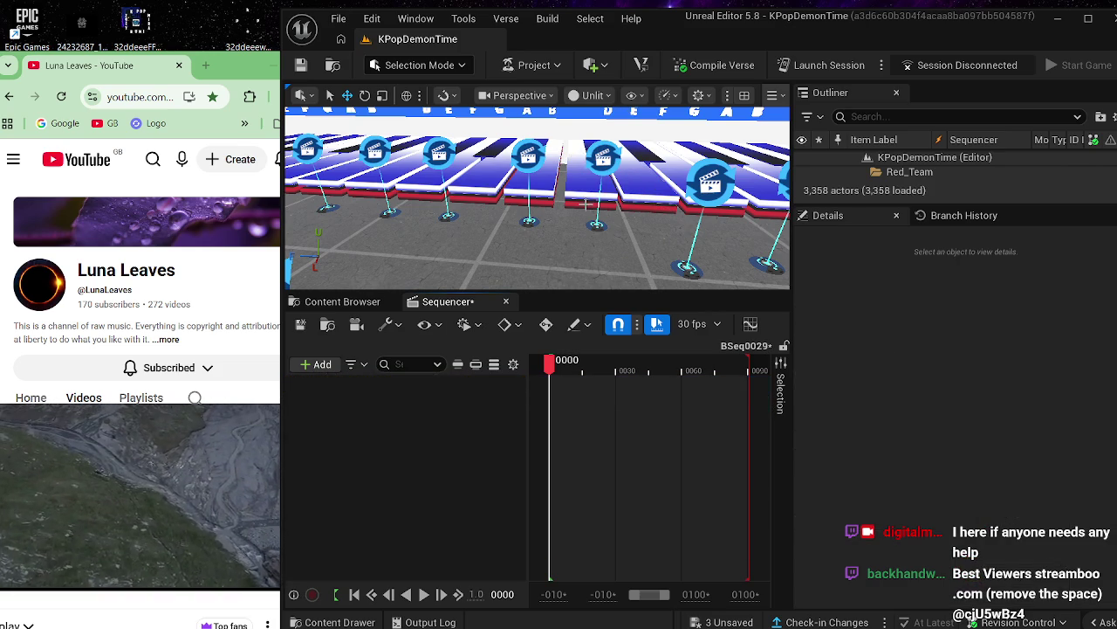
- Add a Cube1016 actor track and remove its default Transform track
click(586, 204)
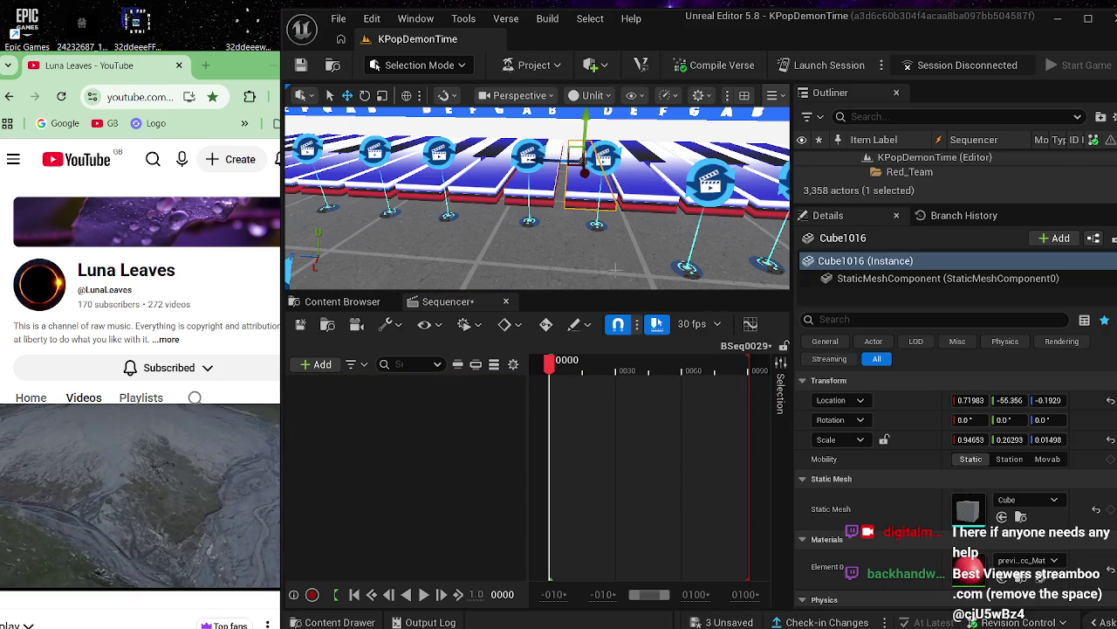
click(323, 364)
mouse_move(511, 93)
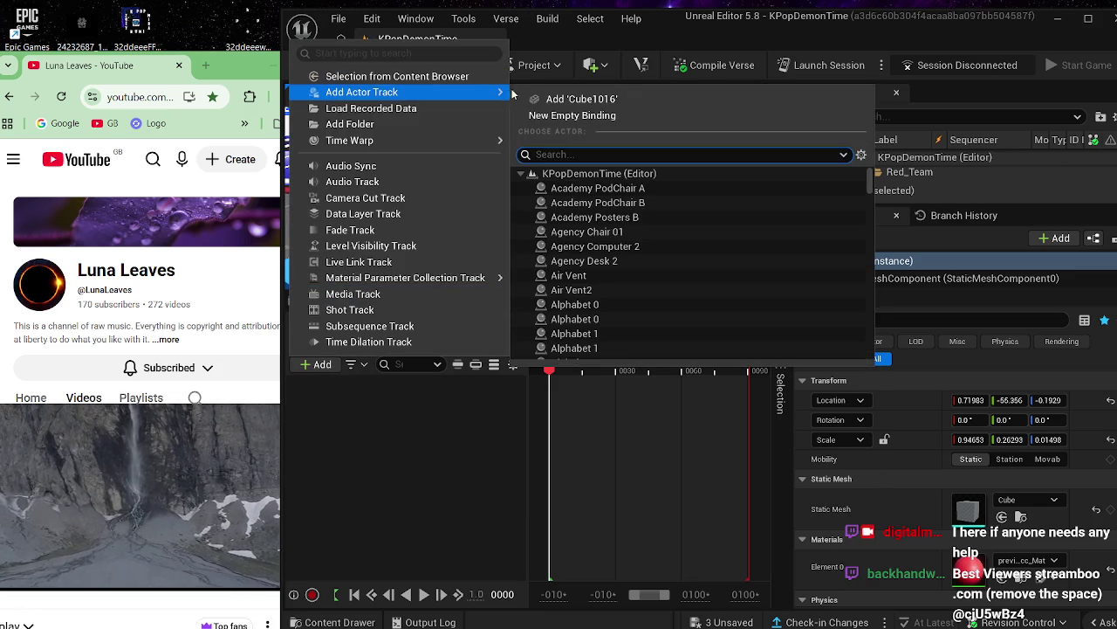
click(572, 99)
click(422, 407)
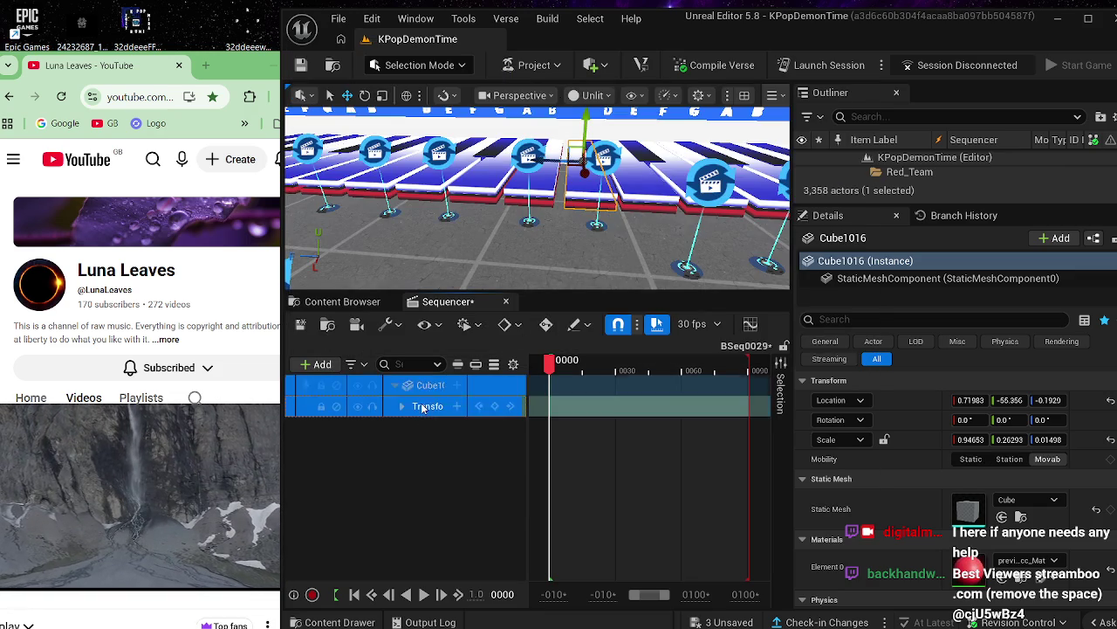
key(Delete)
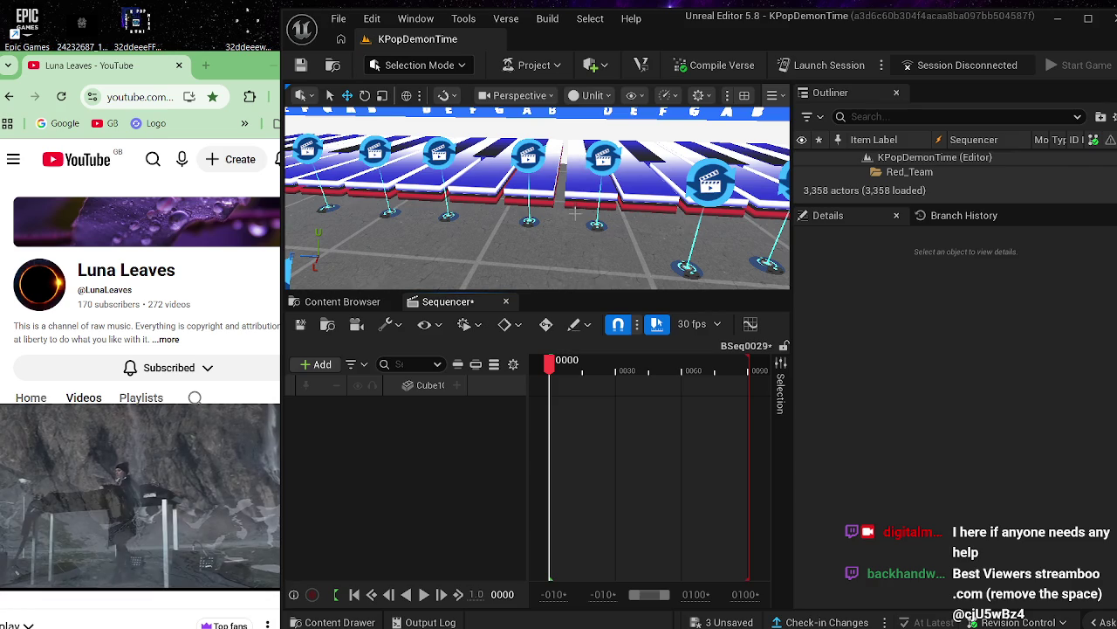
- Key Cube1016's transform at frame 0, save BSeq0029, and close the Sequencer
click(578, 197)
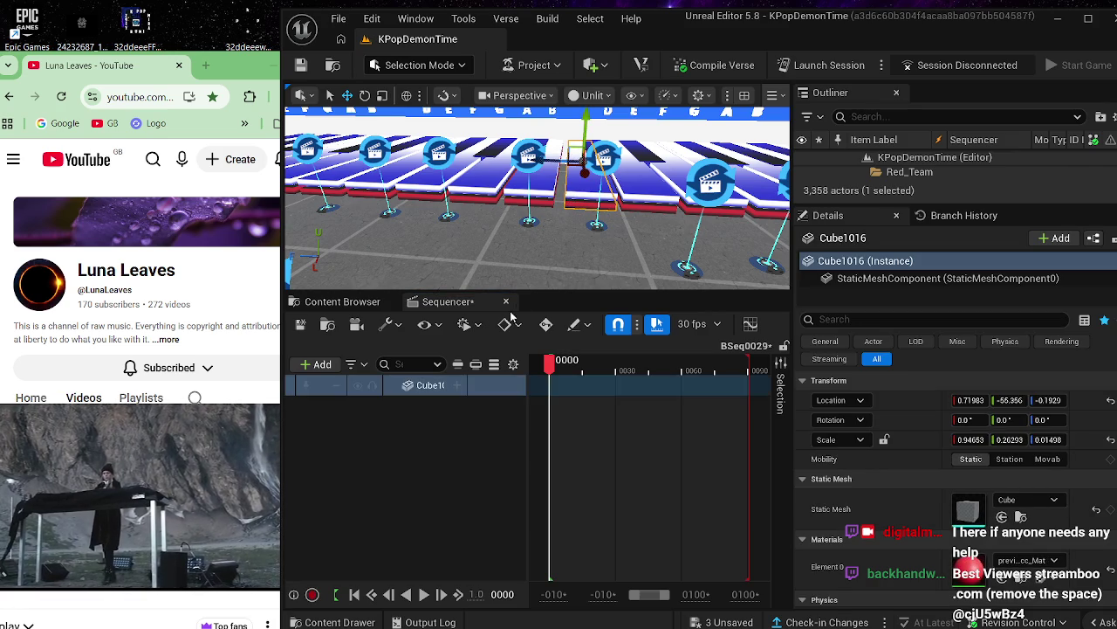
click(428, 385)
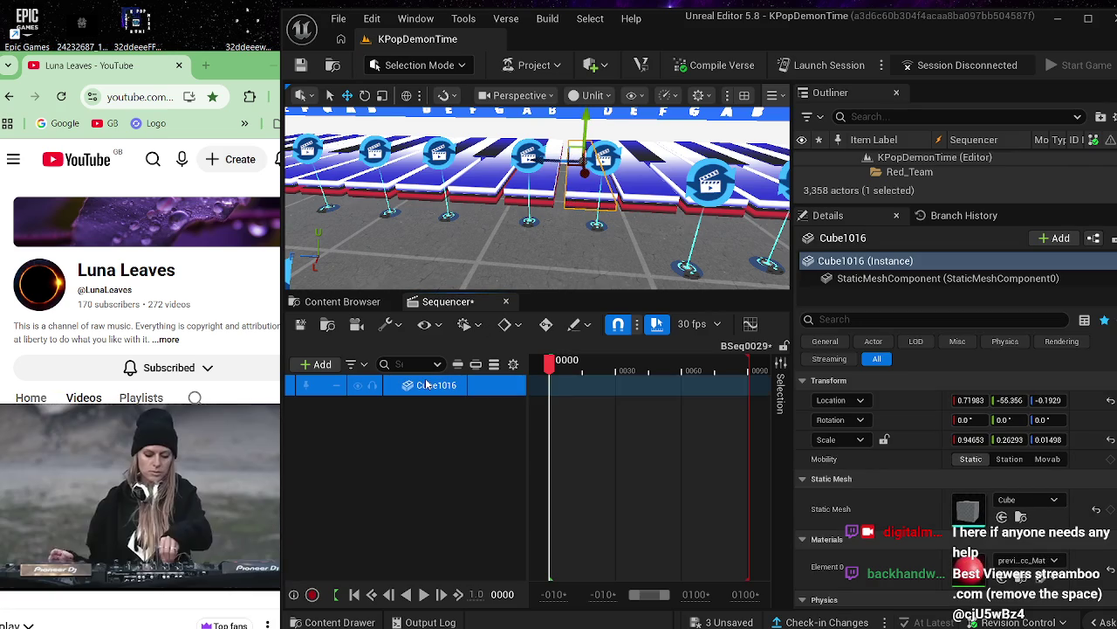
key(s)
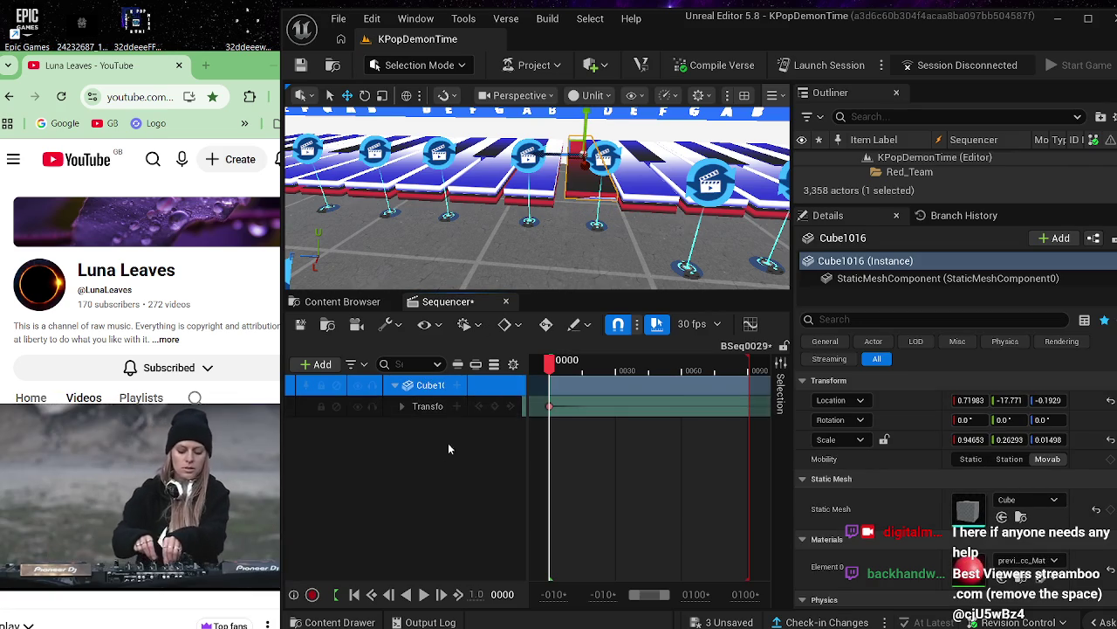
click(301, 324)
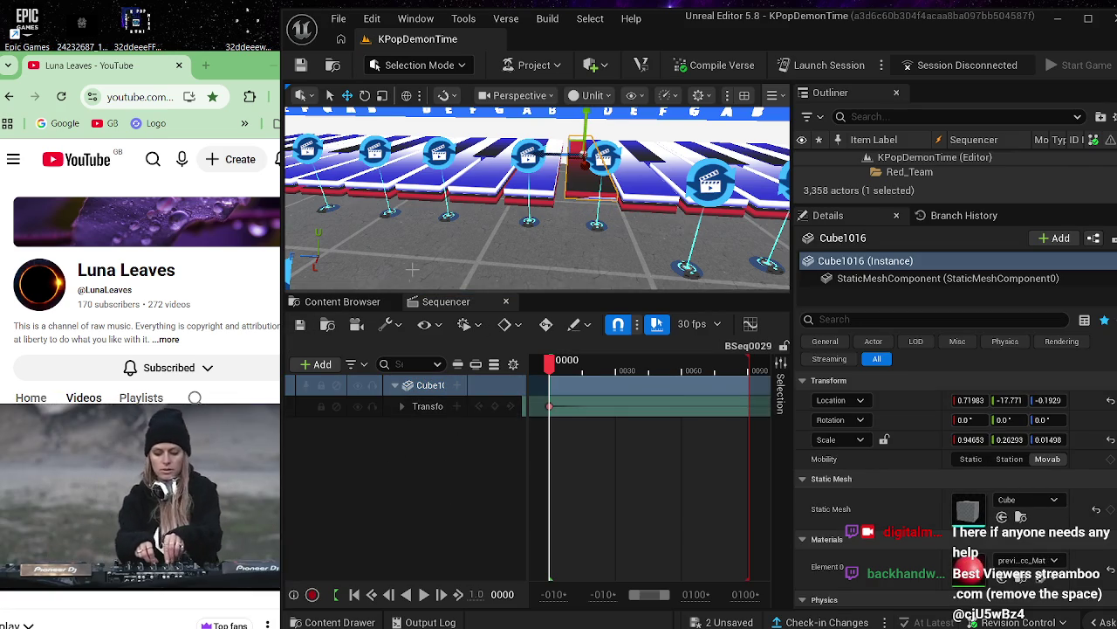
click(508, 301)
click(234, 67)
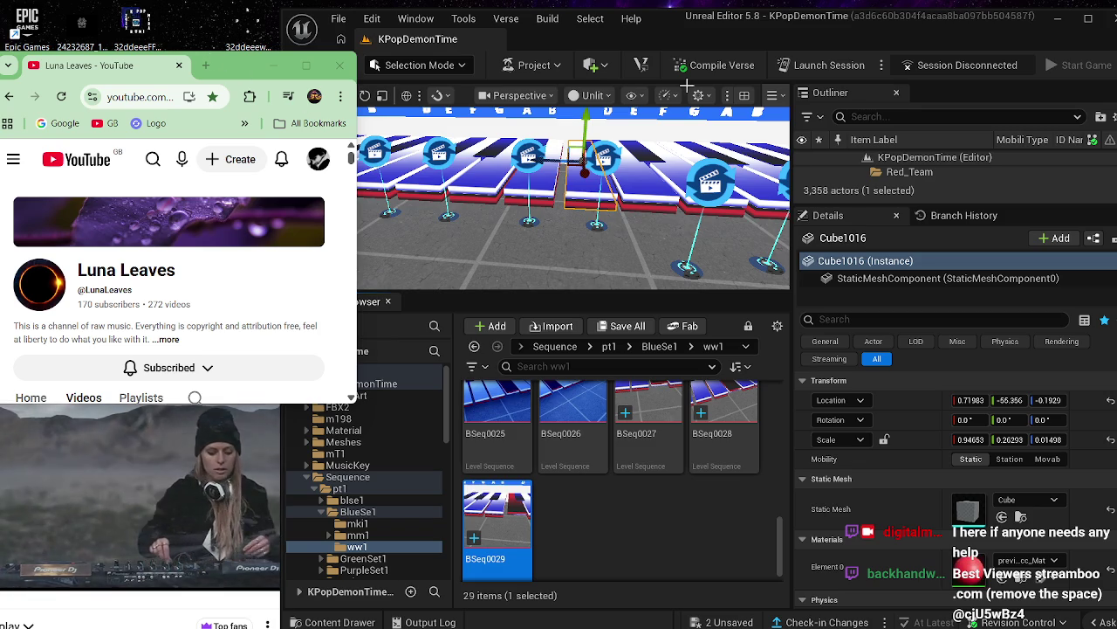
- Reopen BSeq0029, scrub to frame 0104 to preview the cube's motion, and pan across the keys
click(610, 520)
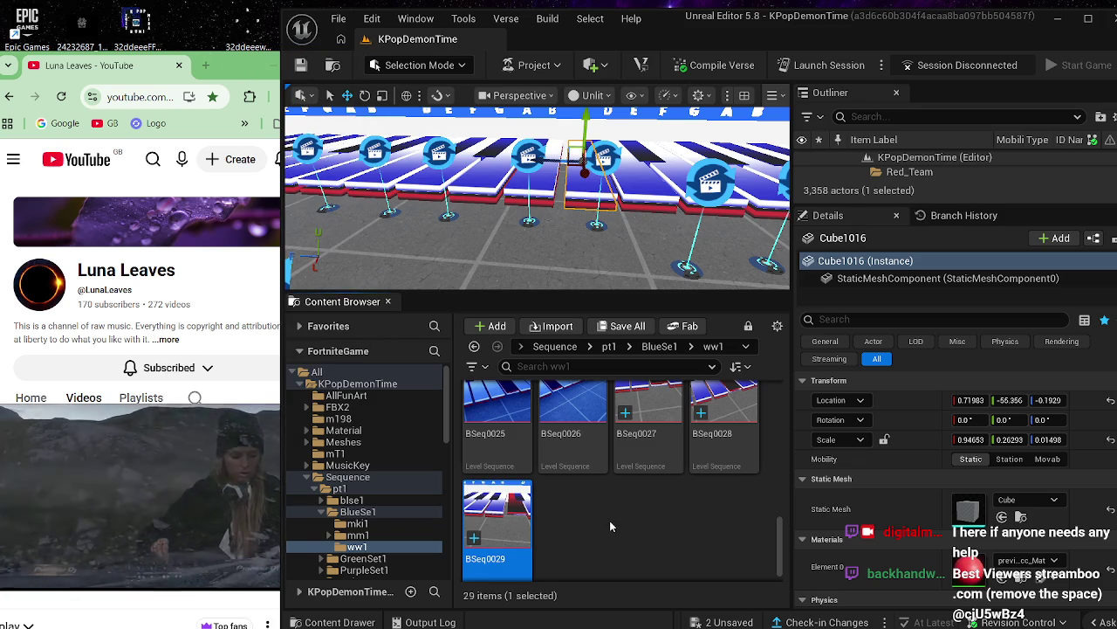
double_click(527, 497)
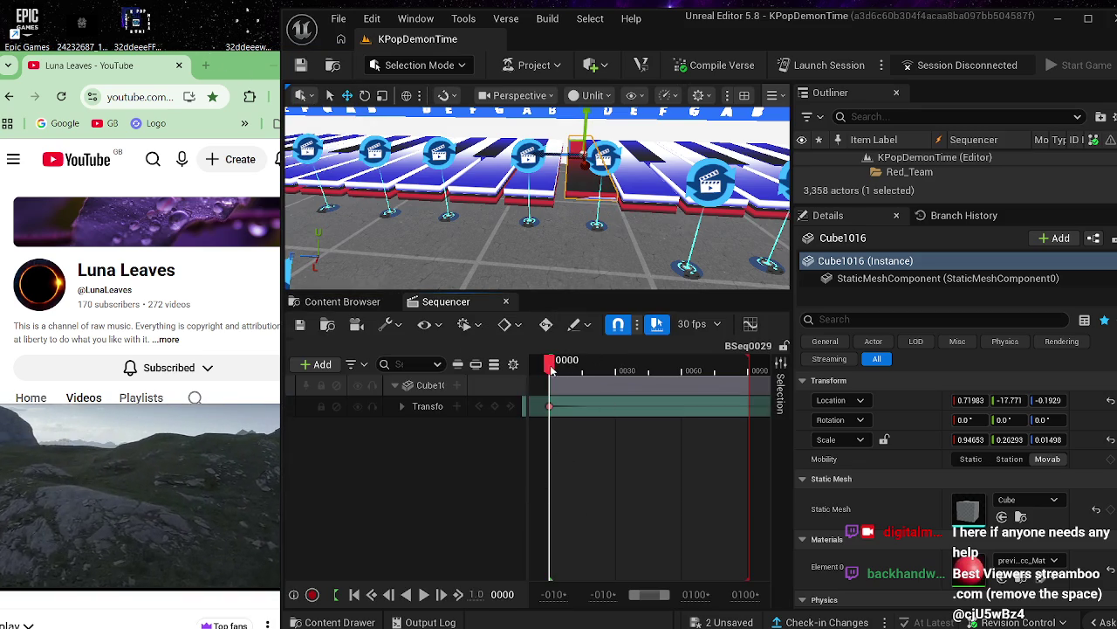
drag(551, 370, 760, 362)
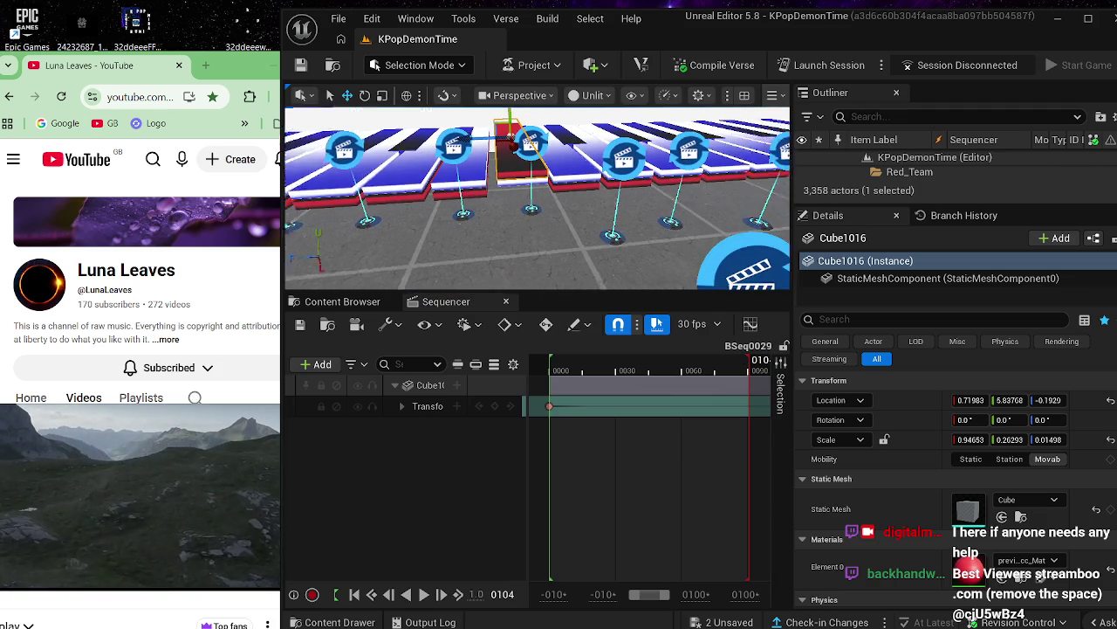
drag(725, 253, 756, 253)
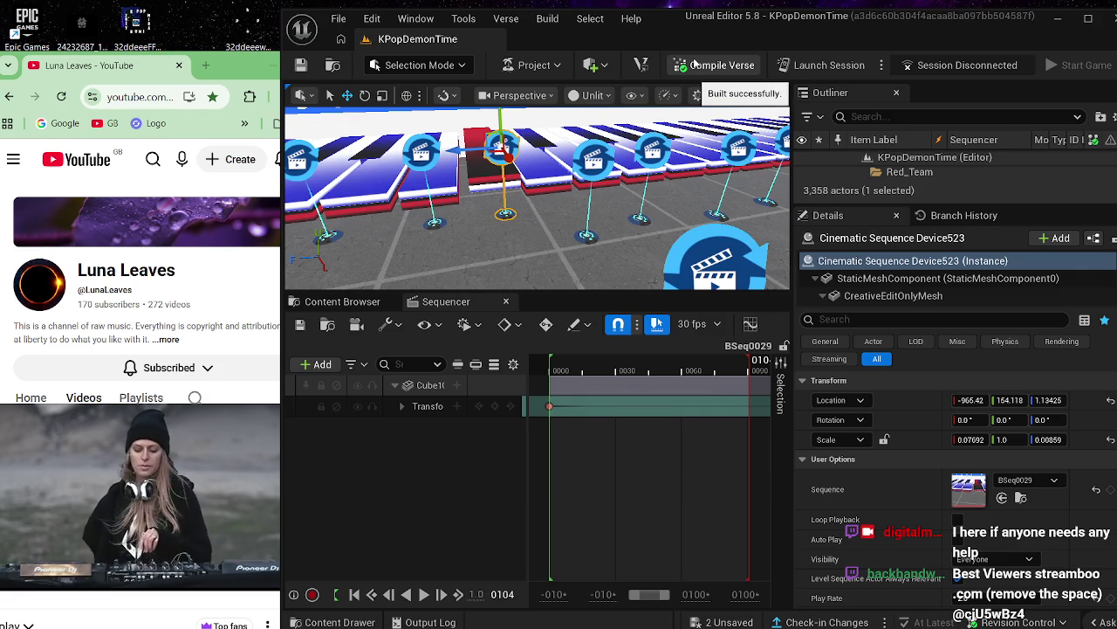
mouse_move(534, 248)
mouse_down()
mouse_move(508, 248)
mouse_move(539, 259)
mouse_up()
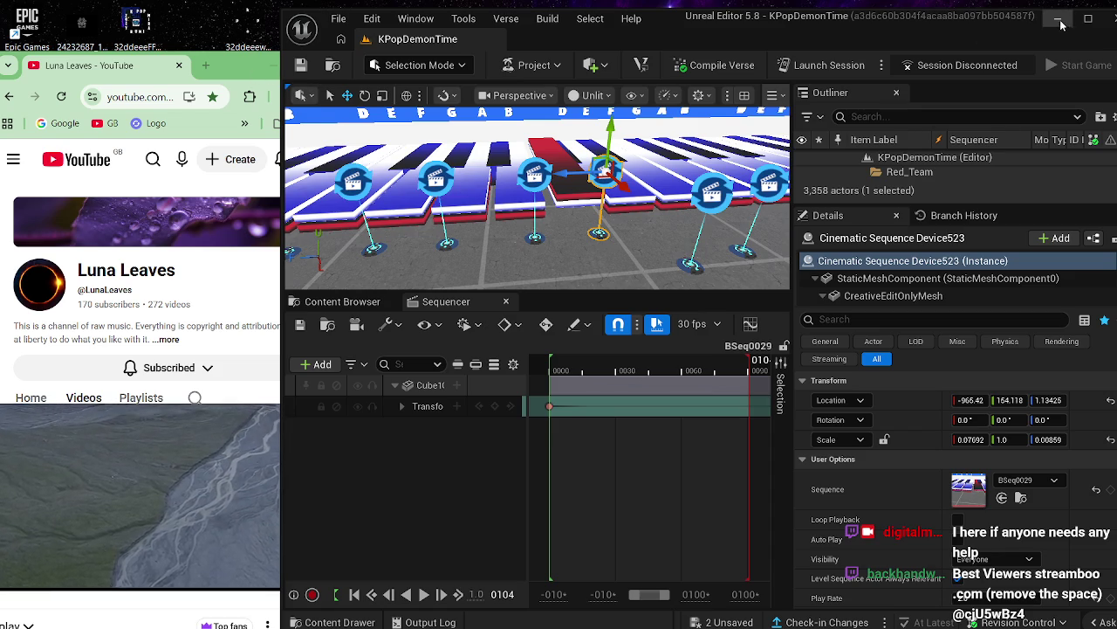
- Minimize the UEFN window and both Chrome windows to show the desktop
key(super+Down)
click(274, 66)
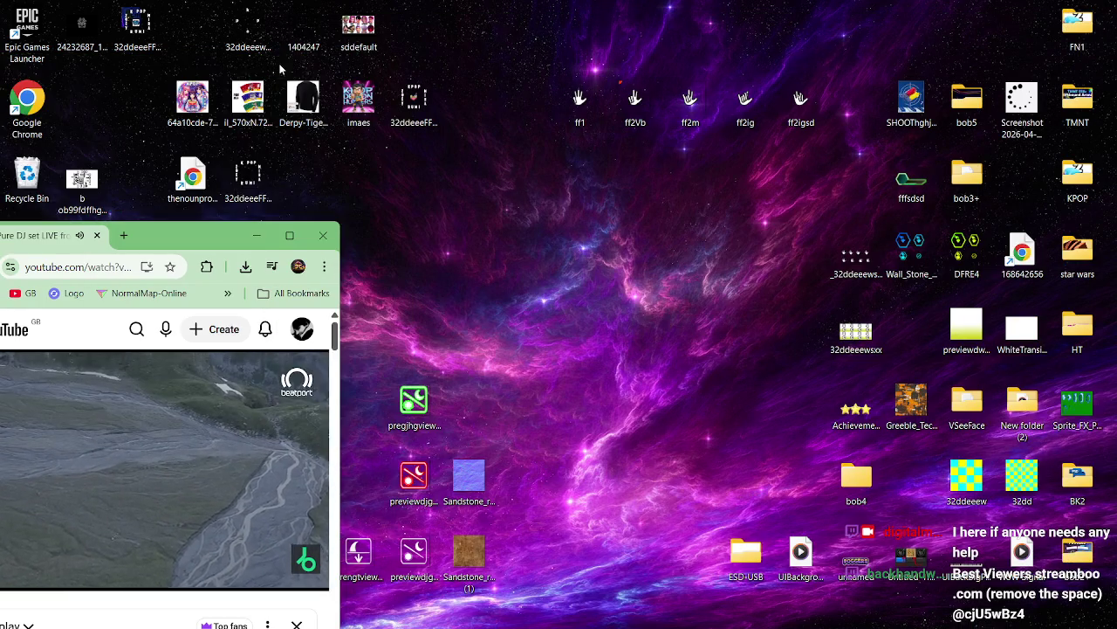
click(259, 239)
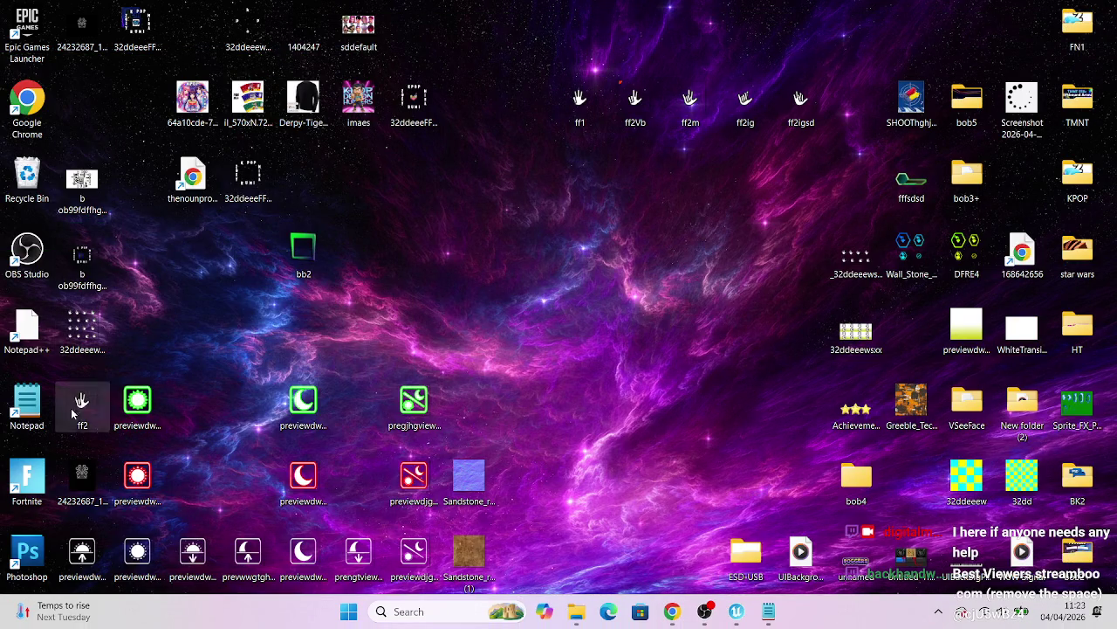
- Launch Chrome from the desktop, move it right, and voice-search 'I need to go and make a coffee'
double_click(32, 422)
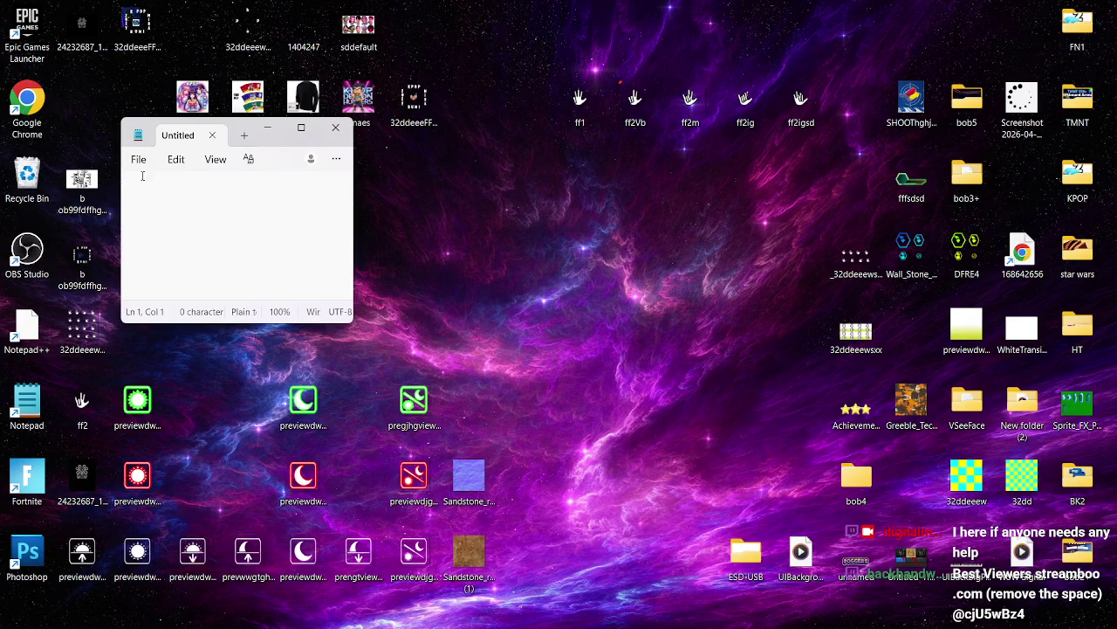
double_click(53, 103)
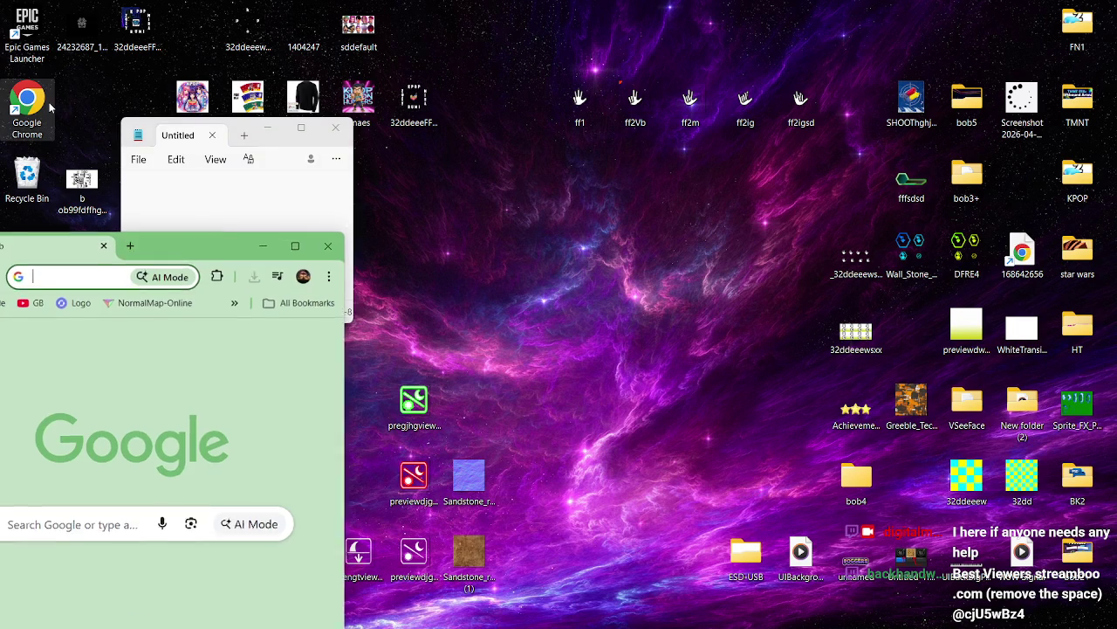
click(335, 129)
mouse_move(217, 248)
mouse_down()
mouse_move(449, 184)
mouse_move(975, 95)
mouse_move(987, 49)
mouse_up()
click(923, 337)
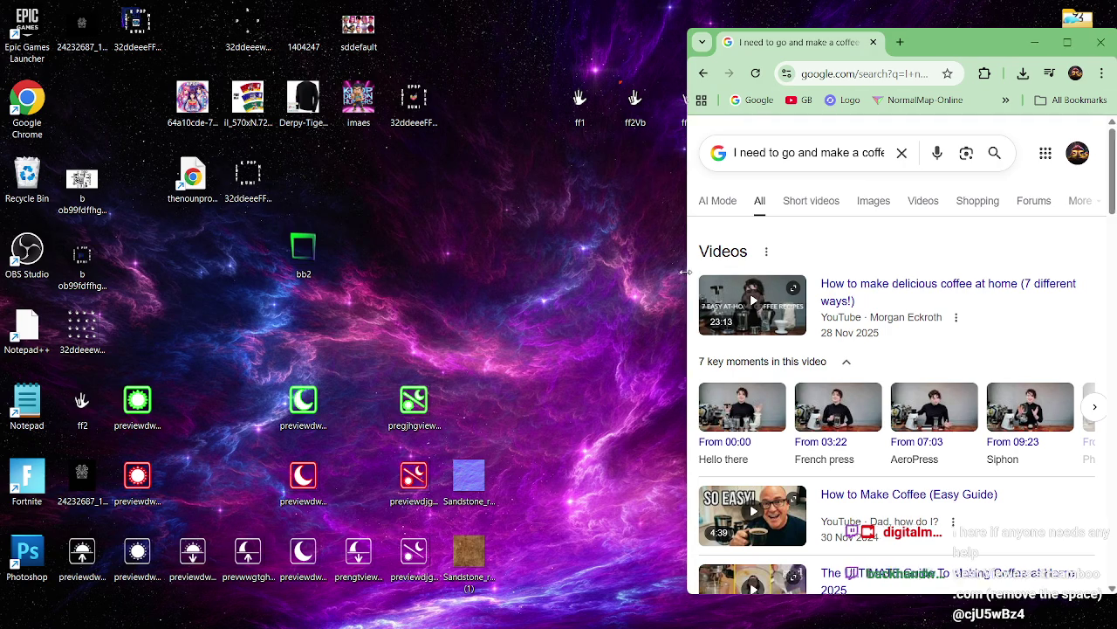
- Drag the coffee-search Chrome window's left edge leftward to widen it
drag(684, 273, 651, 272)
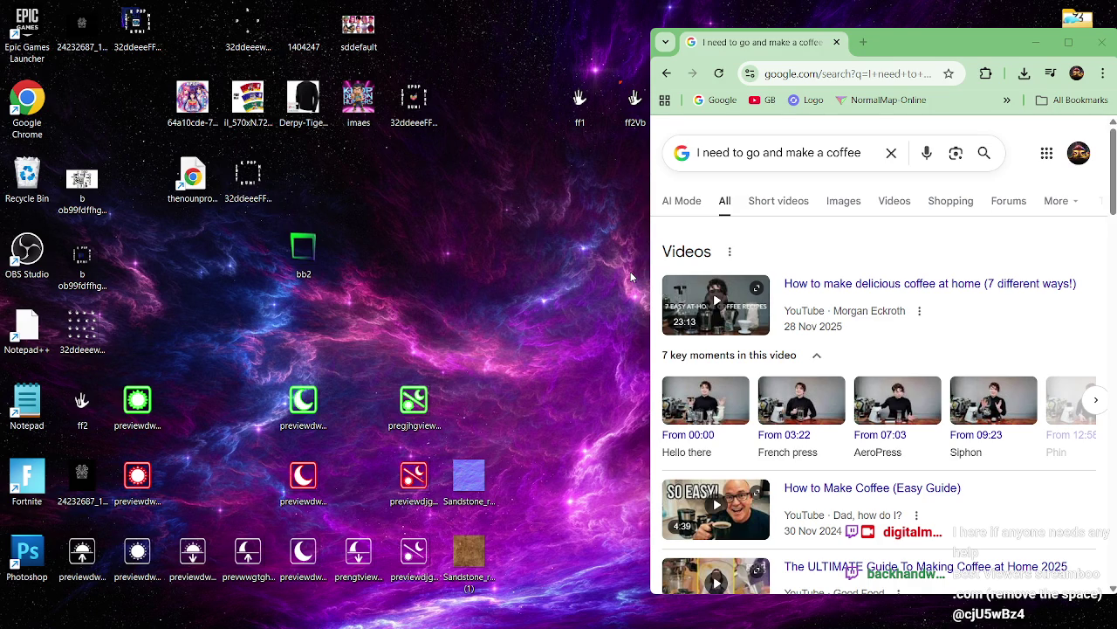
mouse_move(1102, 618)
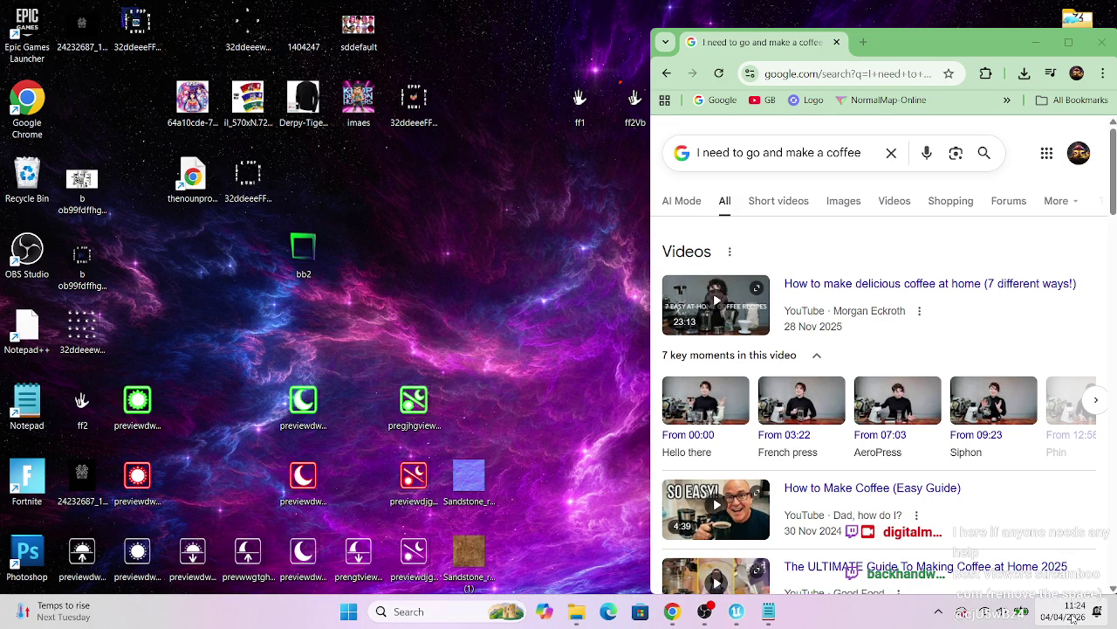
- Voice-search 'it's 12:00 in the day' in a new tab and detach it into its own window
click(863, 42)
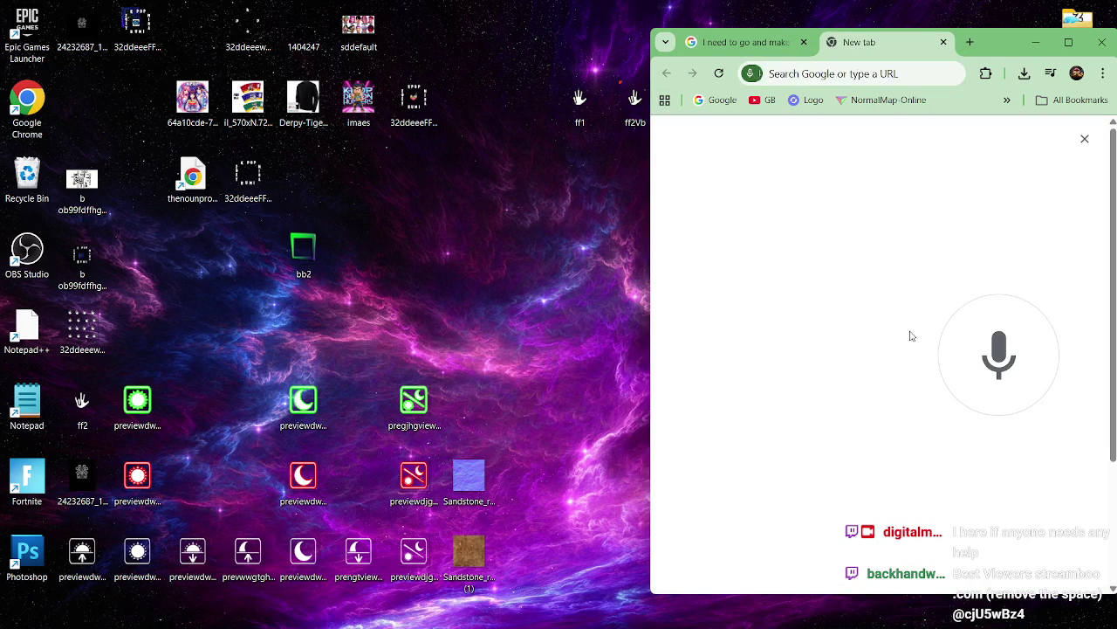
click(907, 330)
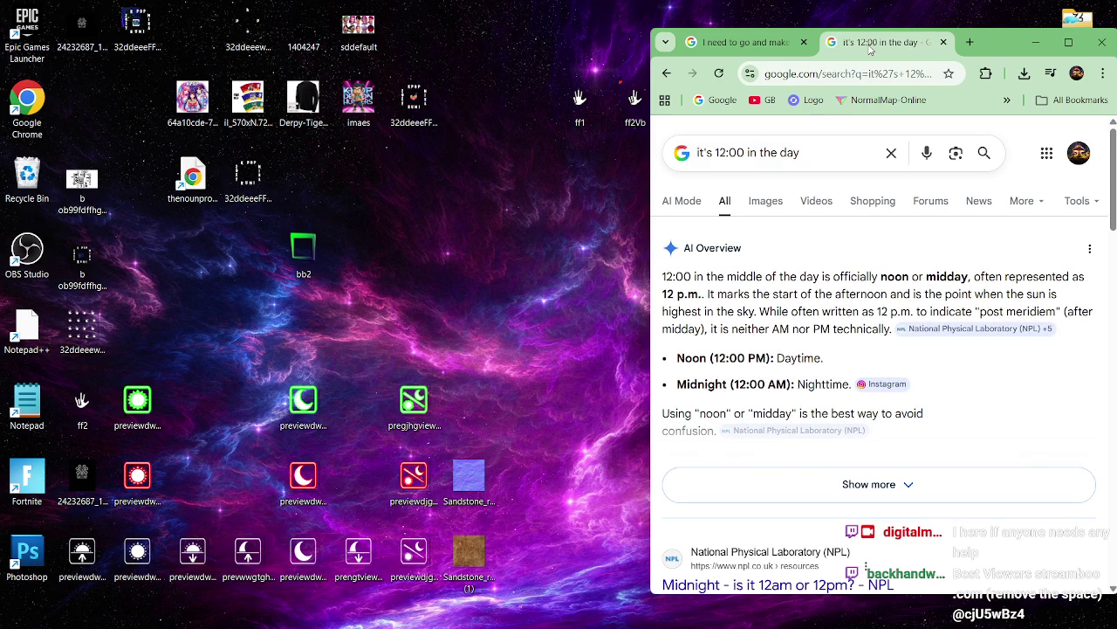
mouse_move(873, 42)
mouse_down()
mouse_move(742, 119)
mouse_move(241, 256)
mouse_move(281, 267)
mouse_move(296, 332)
mouse_up()
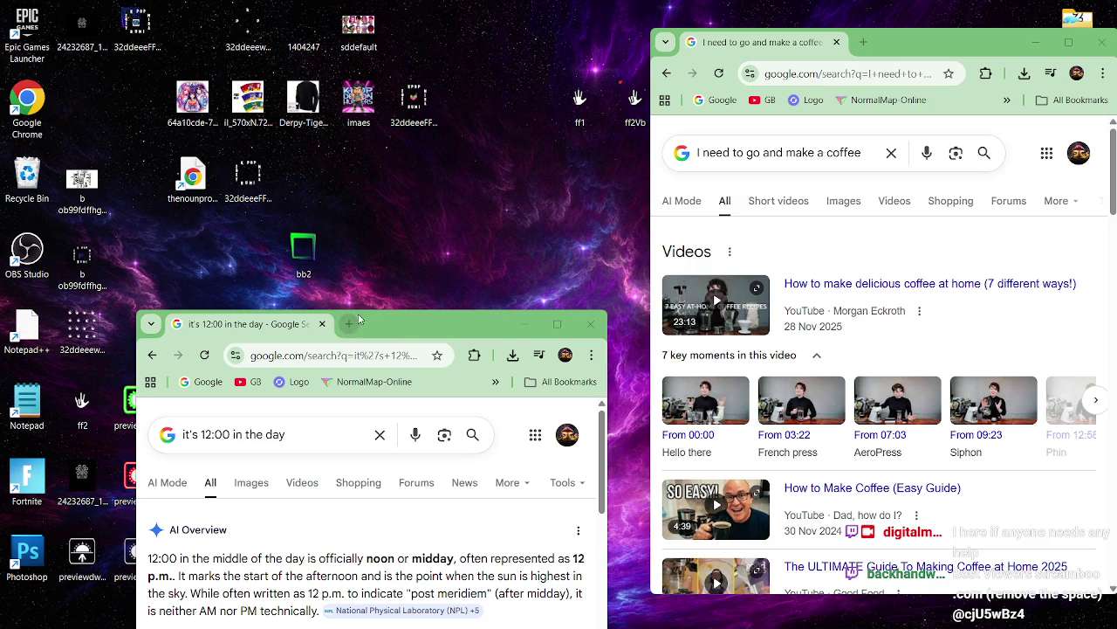
- Detach a new tab into its own window and retry voice search until 'Seoul Korea' is recognised
click(349, 326)
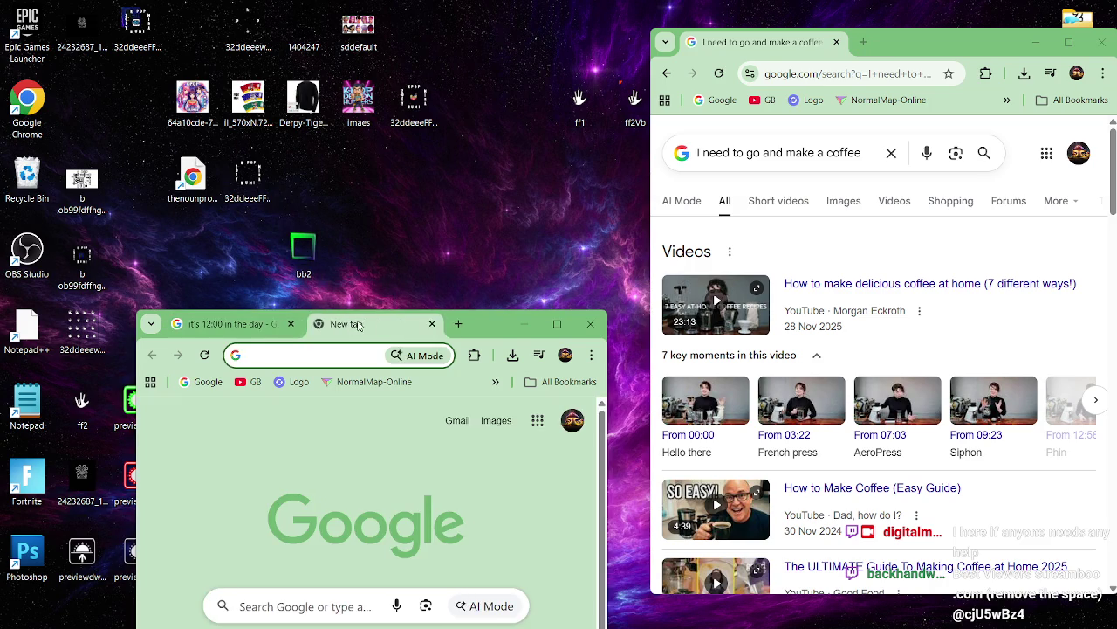
drag(358, 325, 551, 70)
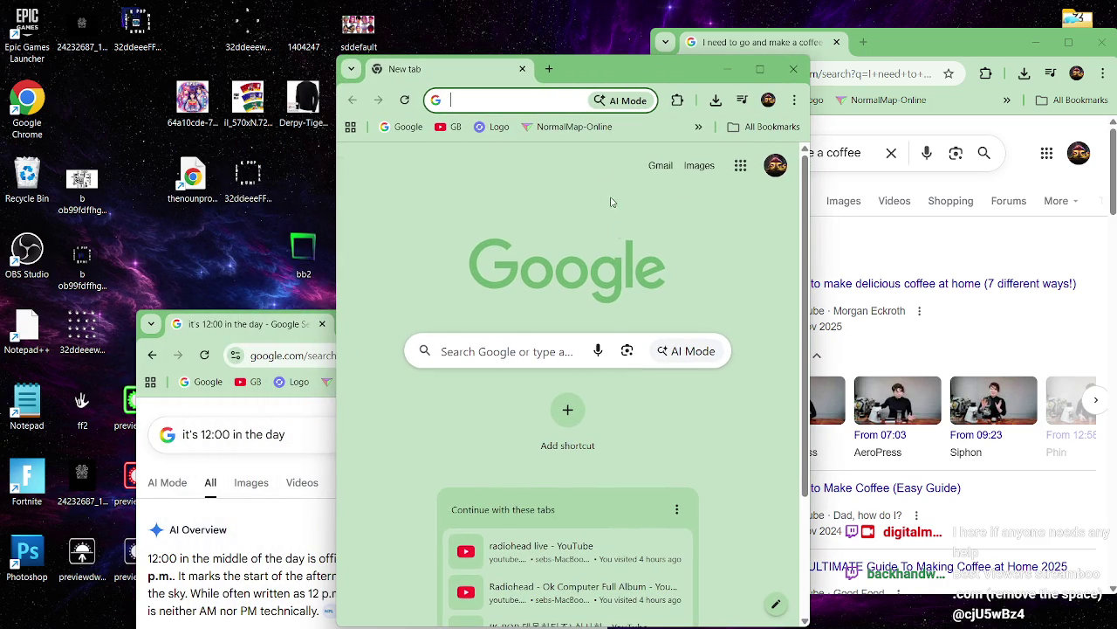
click(598, 351)
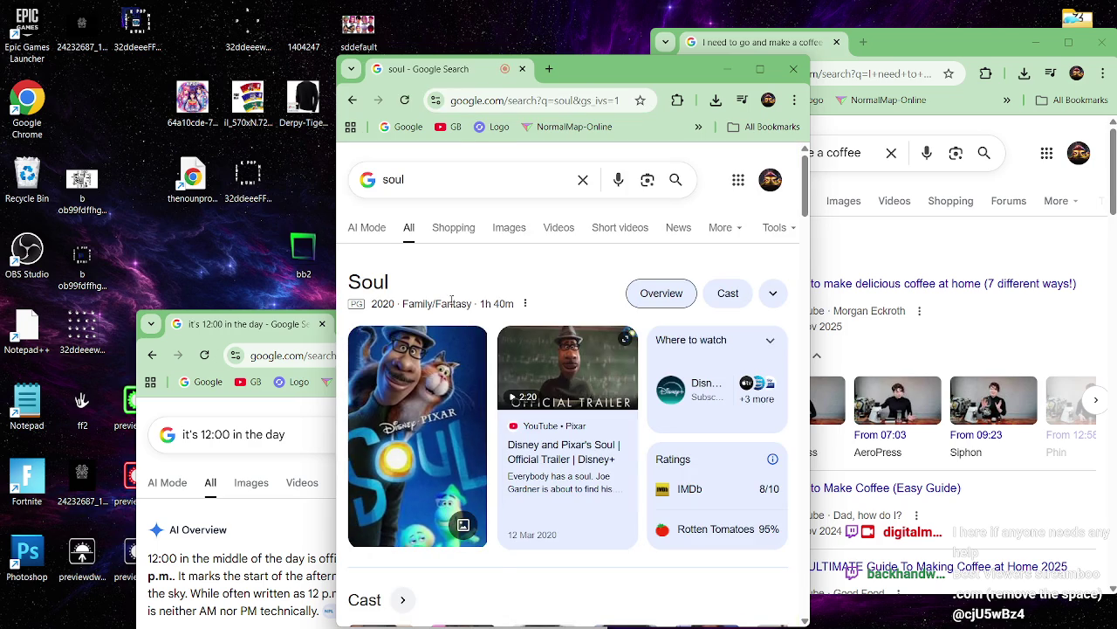
click(619, 183)
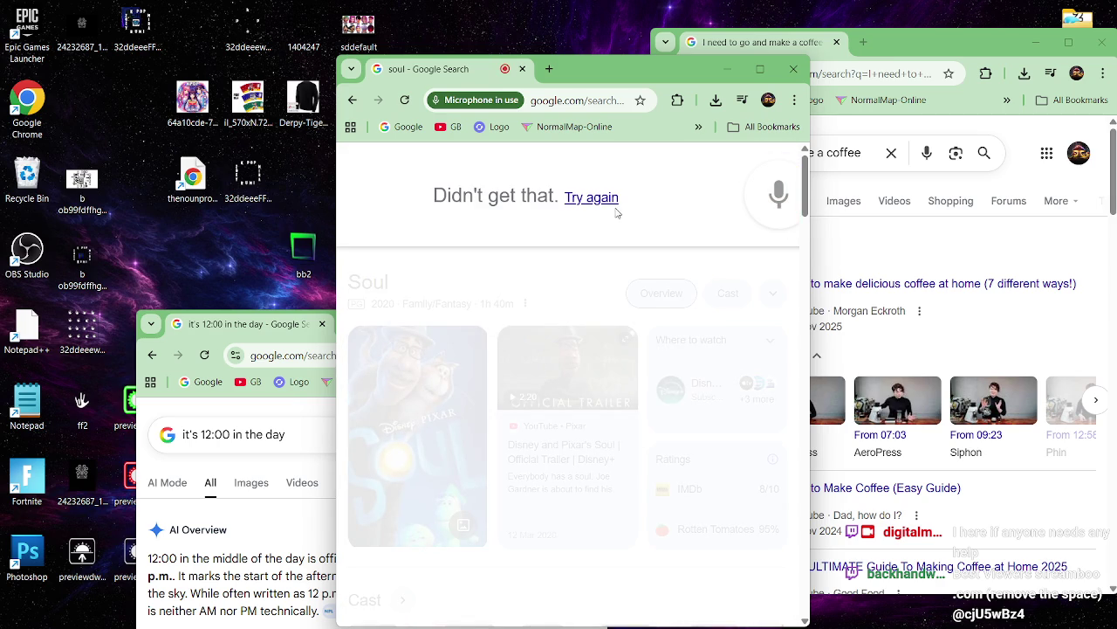
click(763, 211)
click(764, 211)
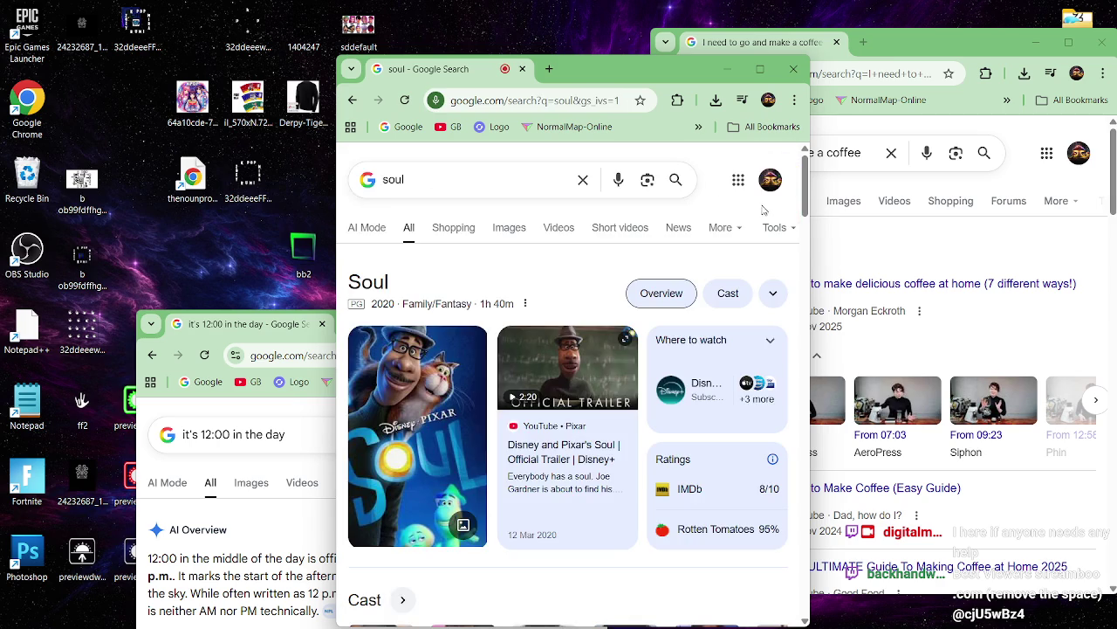
click(612, 184)
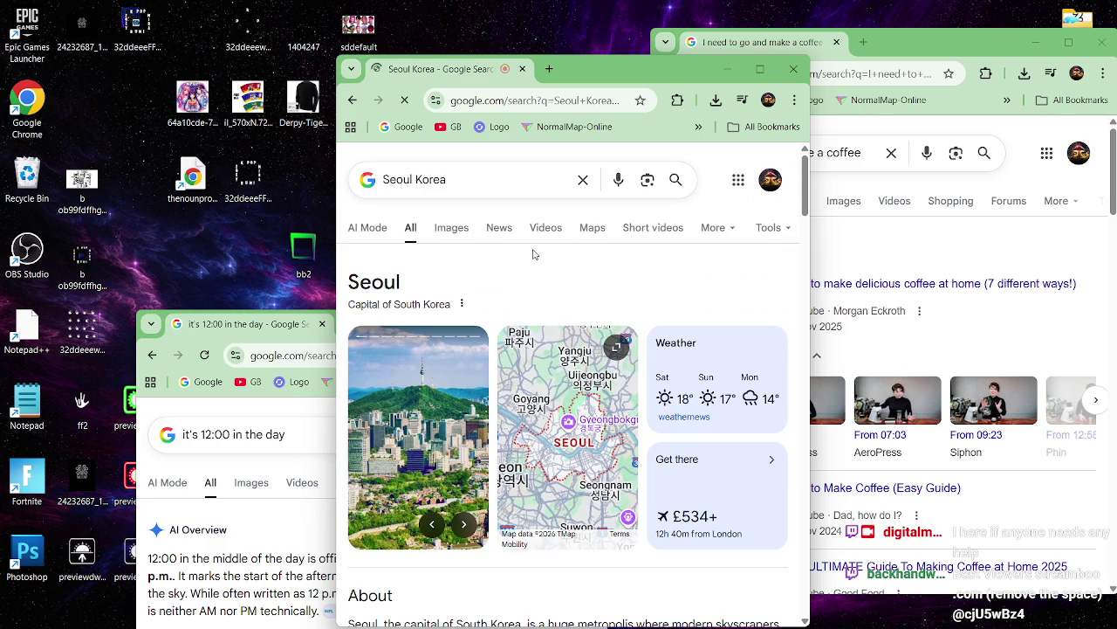
- Switch to Seoul Korea image results and preview the Travel Weekly, then Concrete Playground skyline photos
click(451, 228)
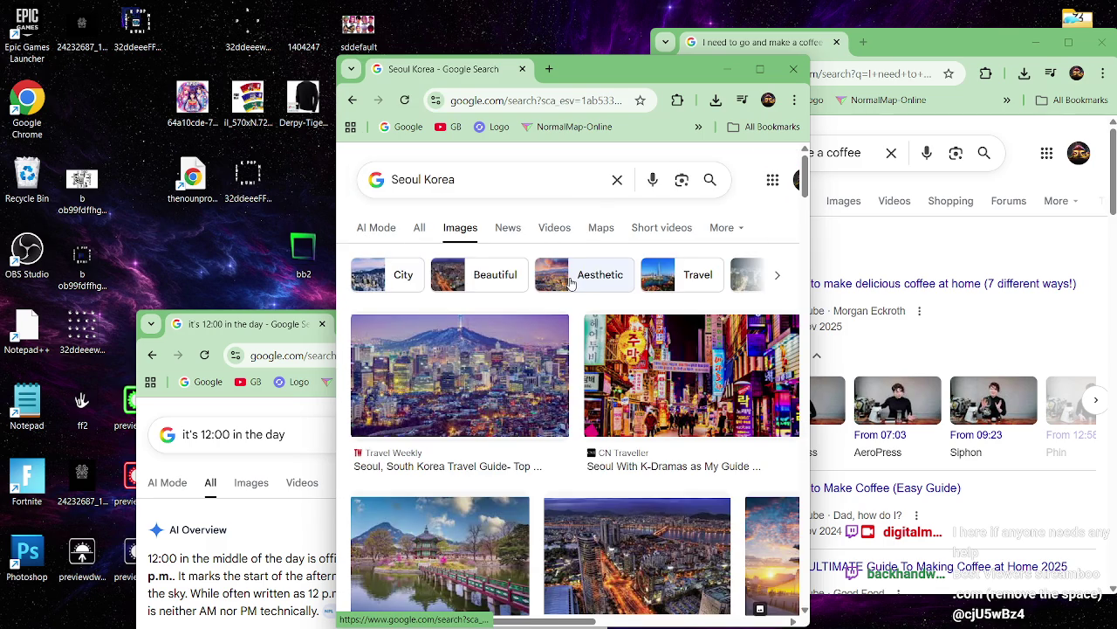
scroll(589, 298, down, 1)
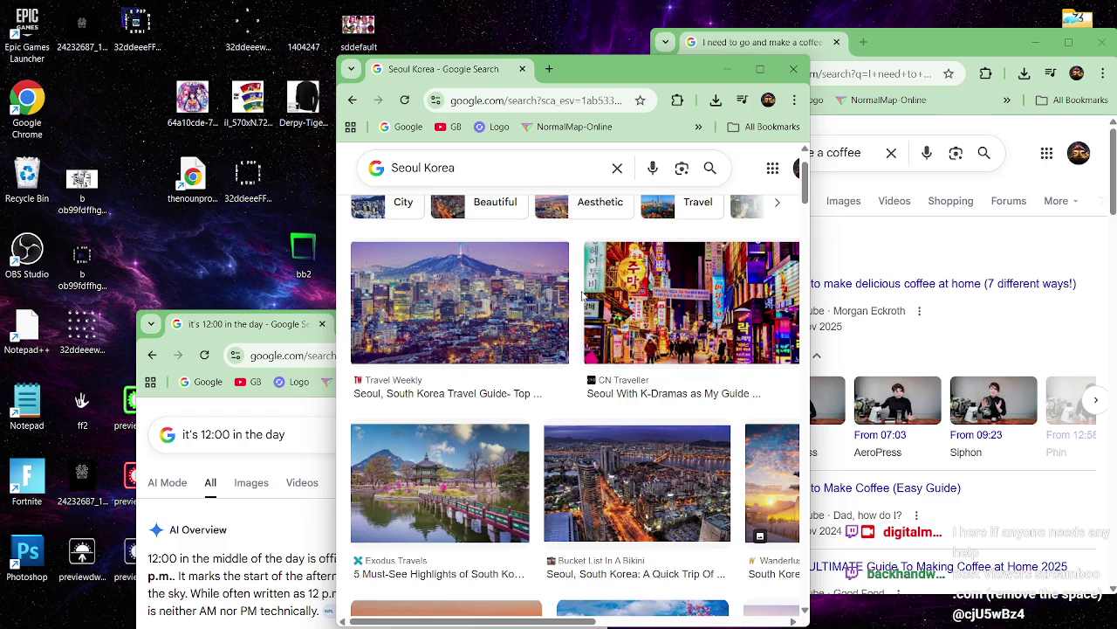
click(510, 332)
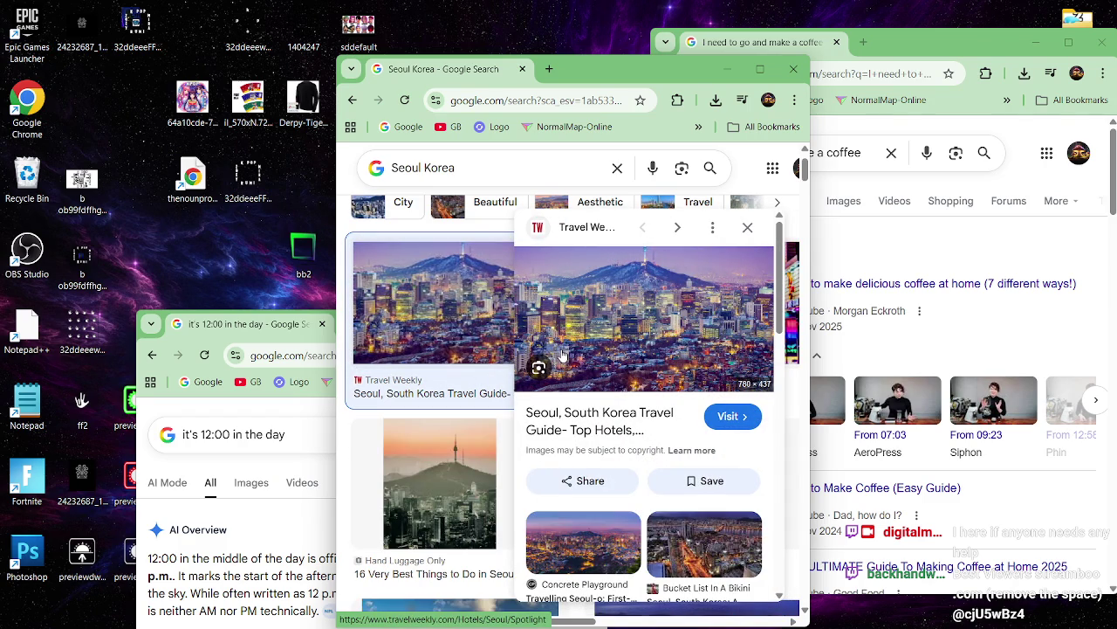
scroll(568, 362, down, 1)
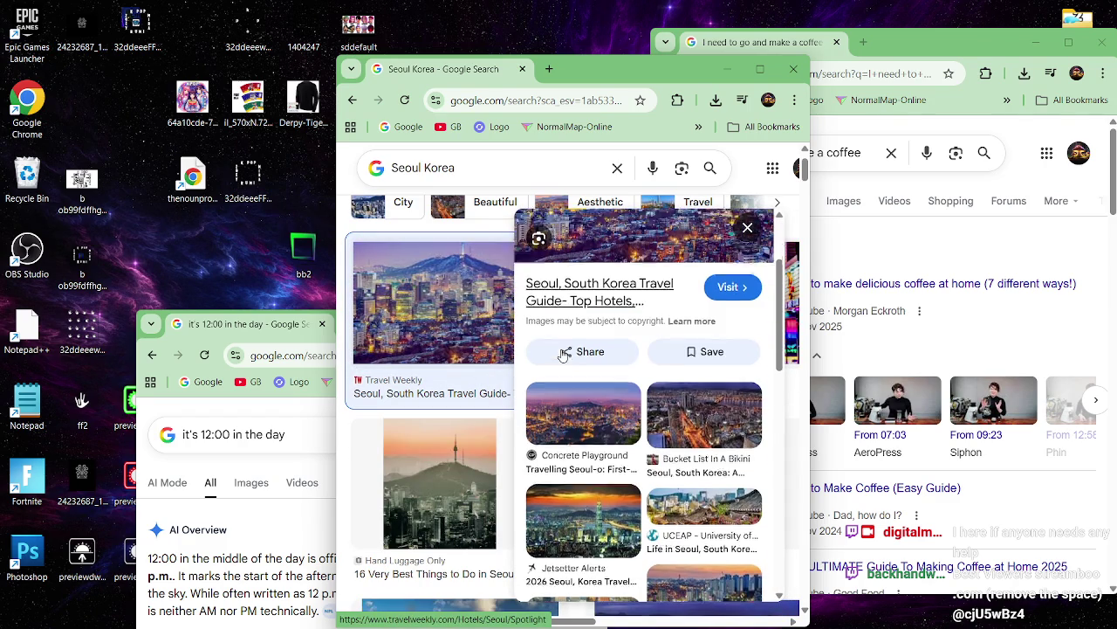
scroll(594, 395, down, 1)
click(593, 394)
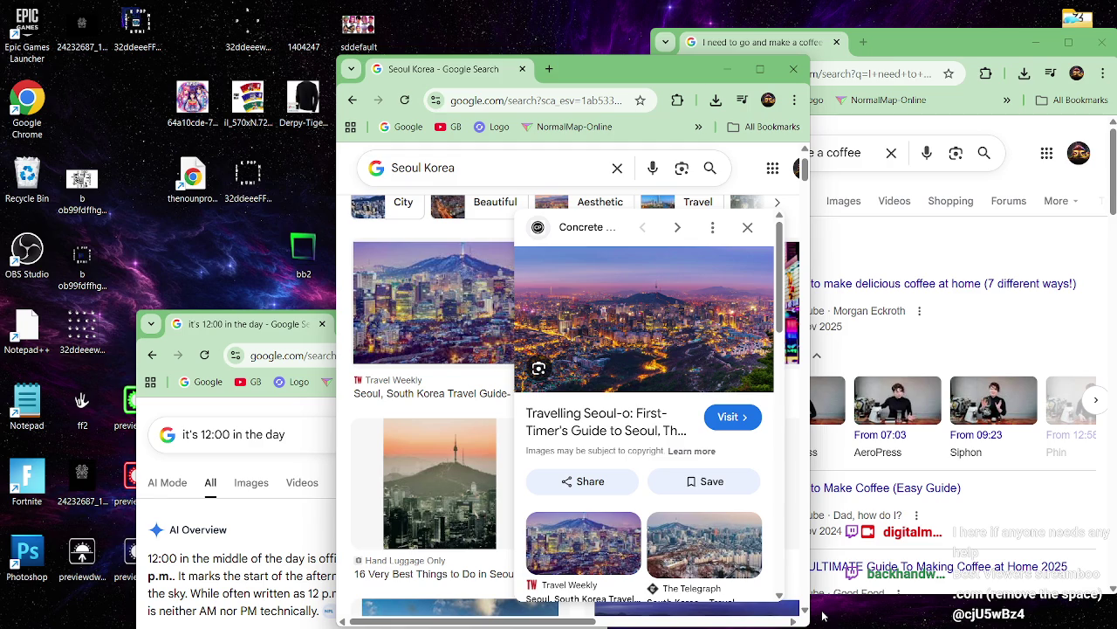
- Move the Seoul image window down-left and bring the coffee search window back in front
mouse_move(626, 75)
mouse_down()
mouse_move(609, 81)
mouse_move(587, 188)
mouse_move(679, 194)
mouse_up()
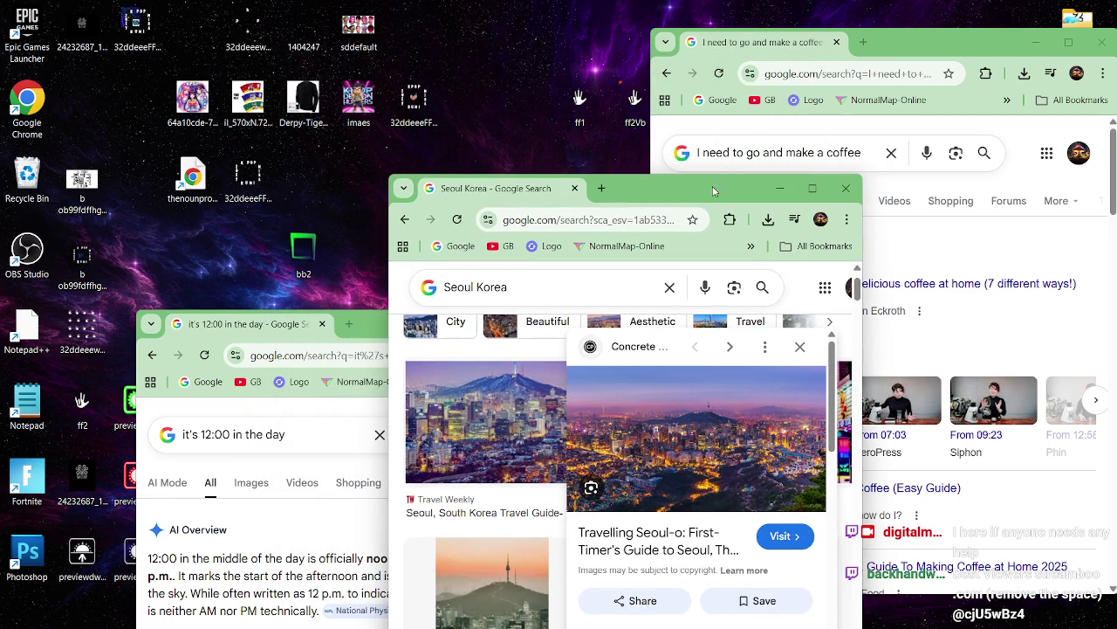
click(861, 153)
drag(862, 153, 826, 155)
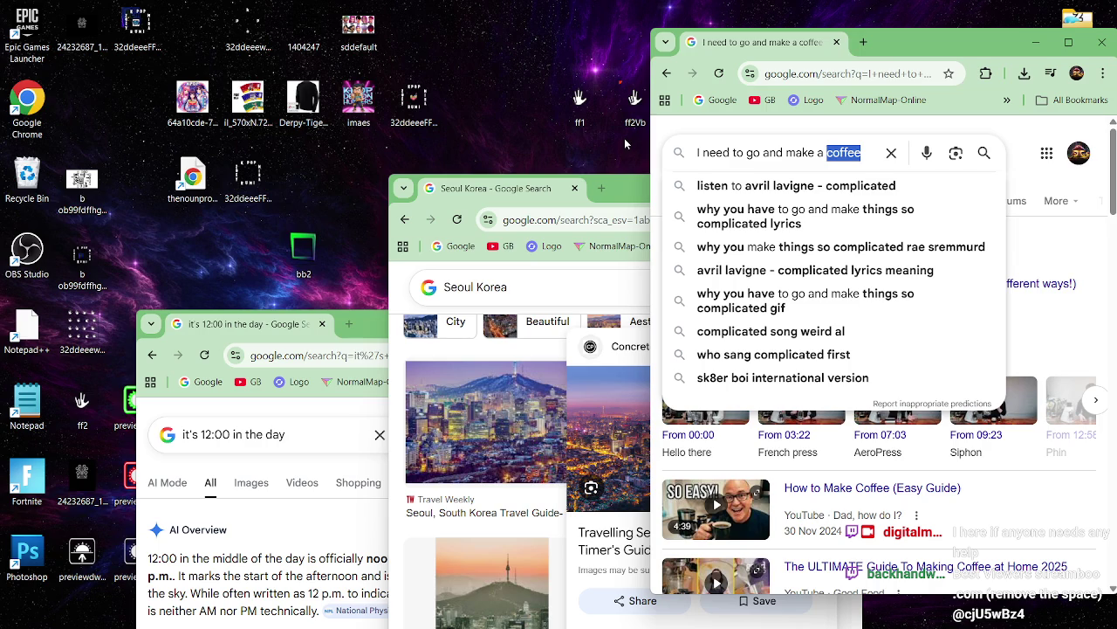
mouse_move(1097, 624)
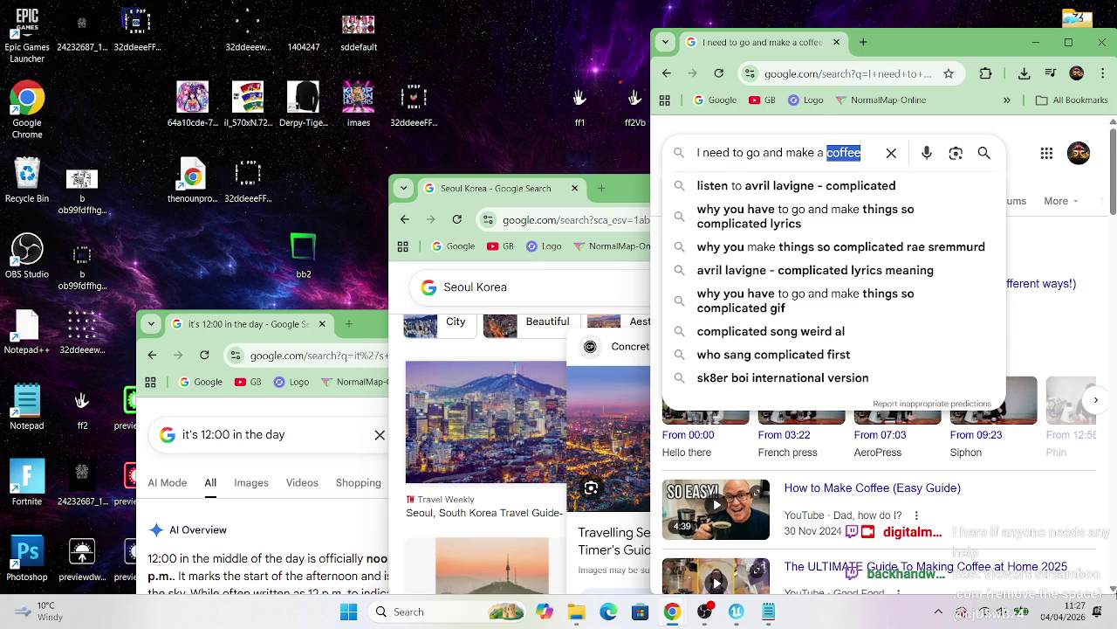
- Raise OBS Studio and reposition it at the upper left, clear of the coffee search suggestions
click(703, 616)
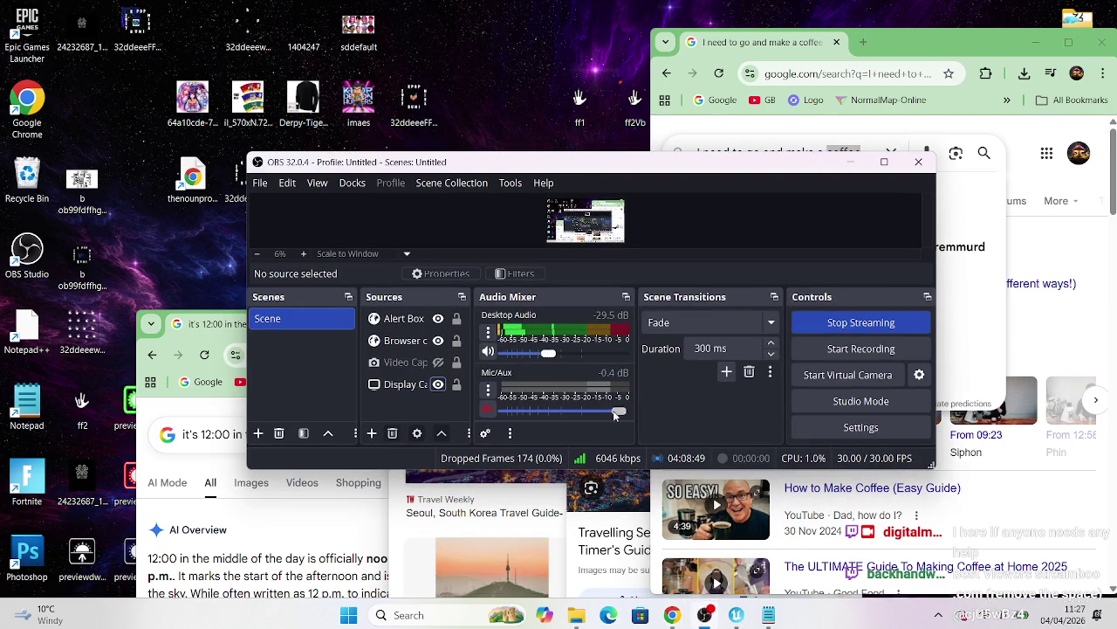
mouse_move(576, 169)
mouse_down()
mouse_move(193, 89)
mouse_move(71, 88)
mouse_move(63, 63)
mouse_move(28, 68)
mouse_move(62, 104)
mouse_move(101, 110)
mouse_up()
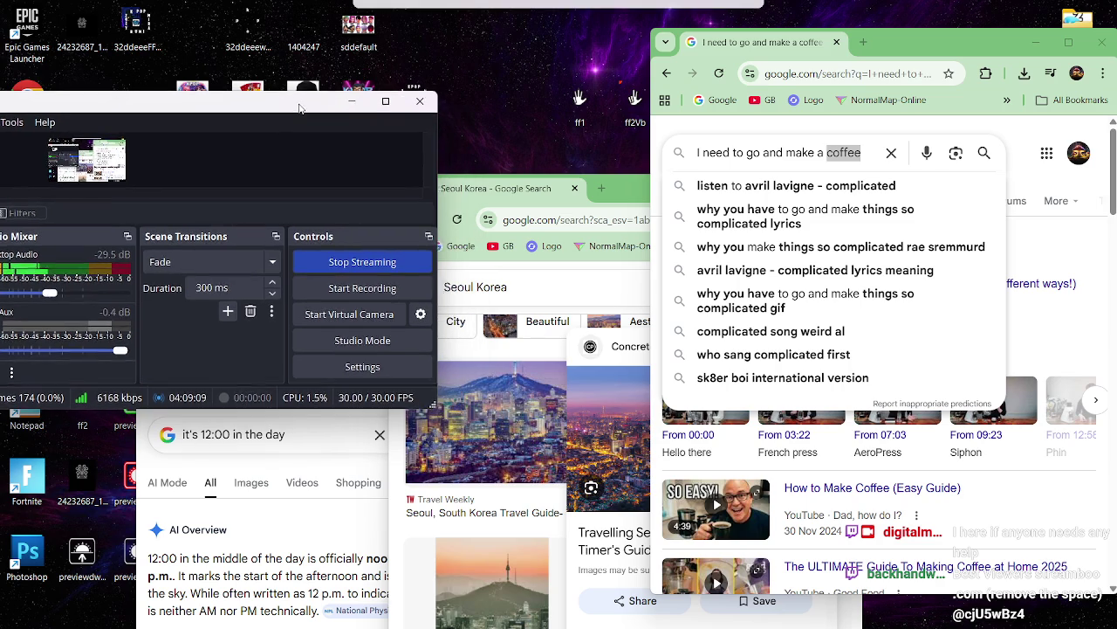
drag(324, 110, 304, 103)
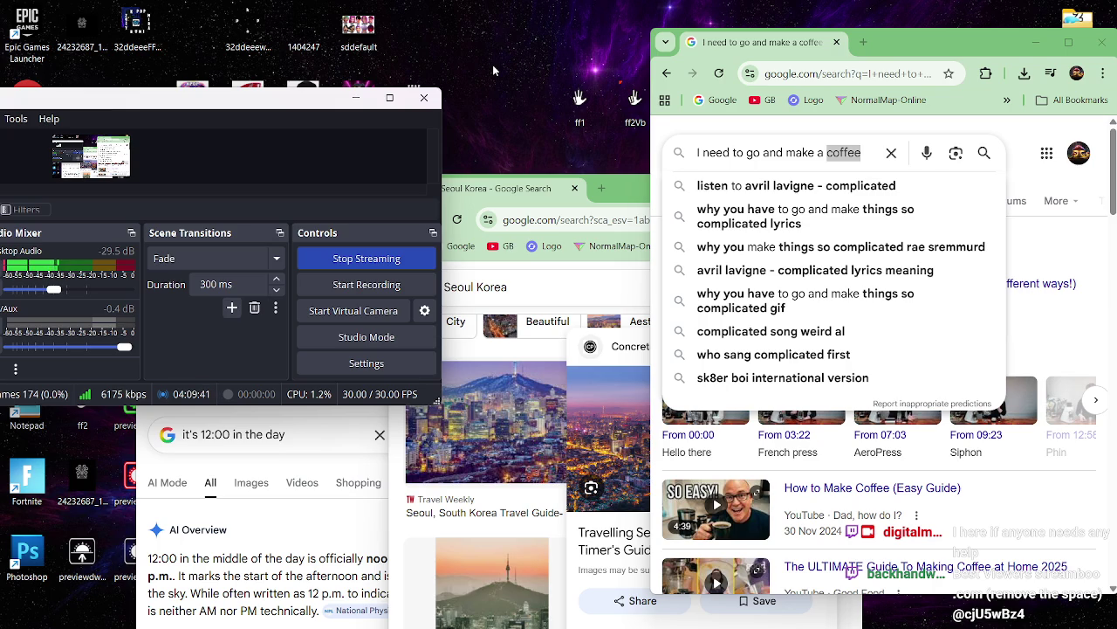
mouse_move(68, 615)
- Raise the noon search window, then bring the YouTube DJ-set window forward from the taskbar previews
click(329, 469)
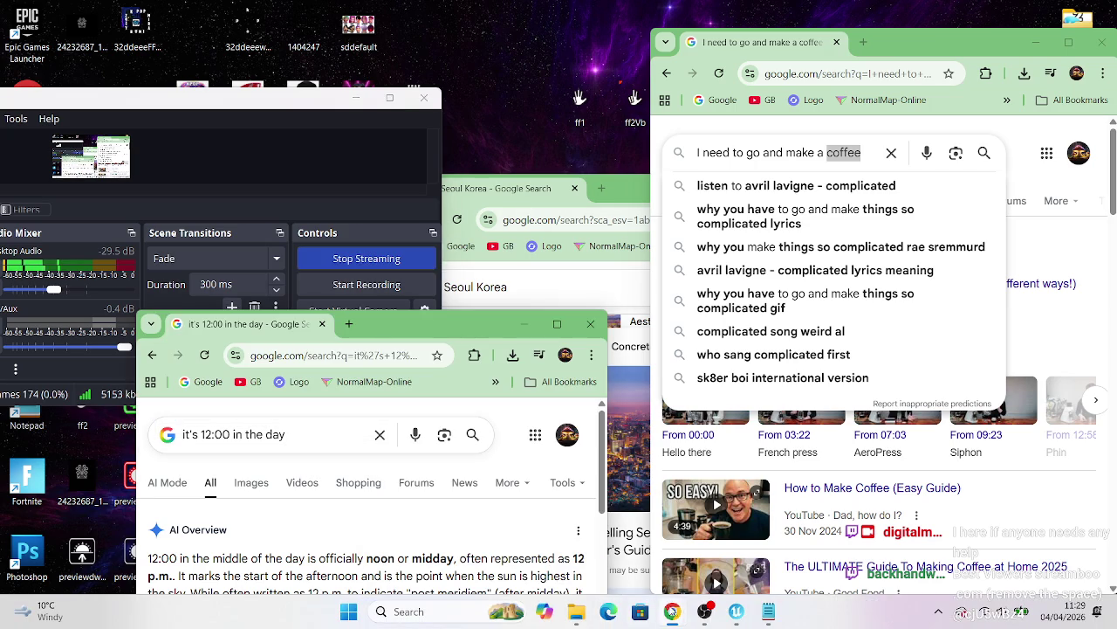
mouse_move(672, 612)
mouse_move(448, 493)
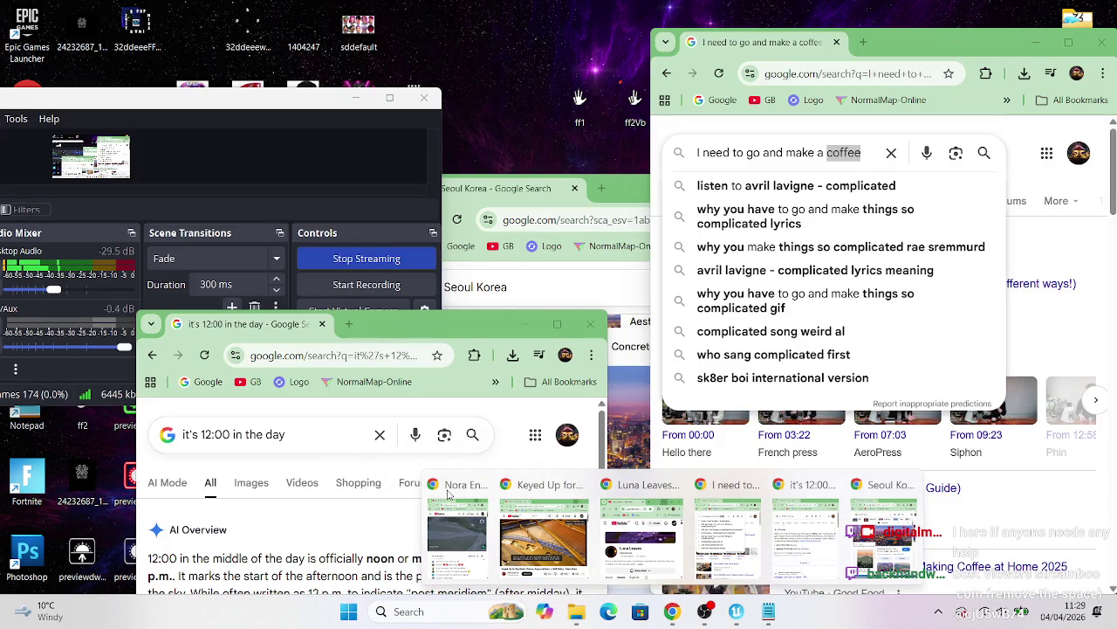
click(448, 493)
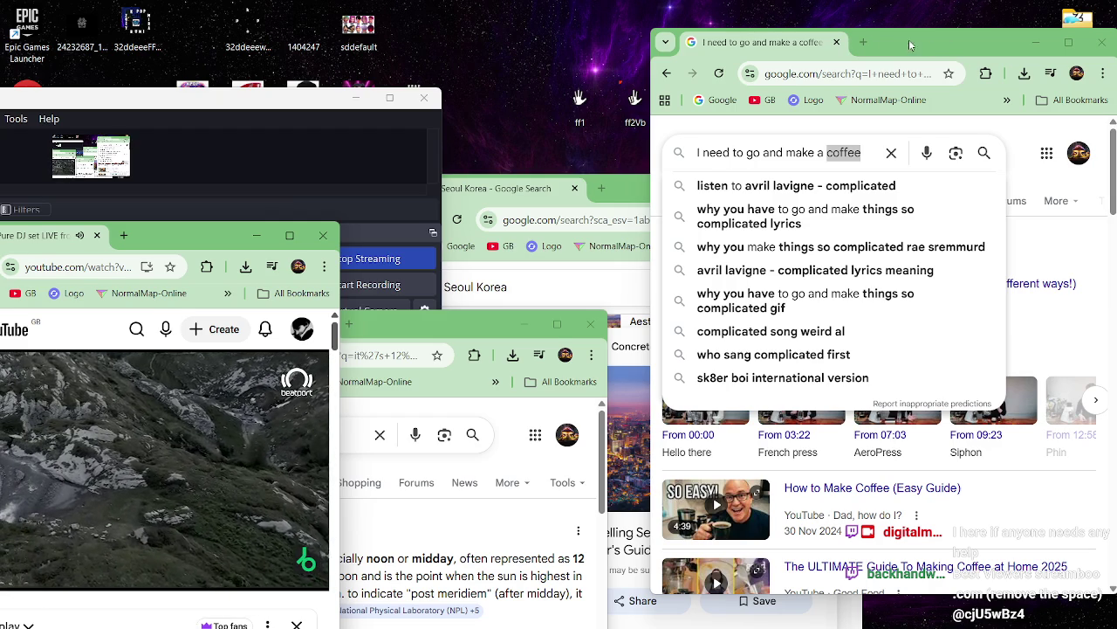
- Open a new tab and voice-search 'coffee is made', then raise the Seoul window and OBS
click(862, 42)
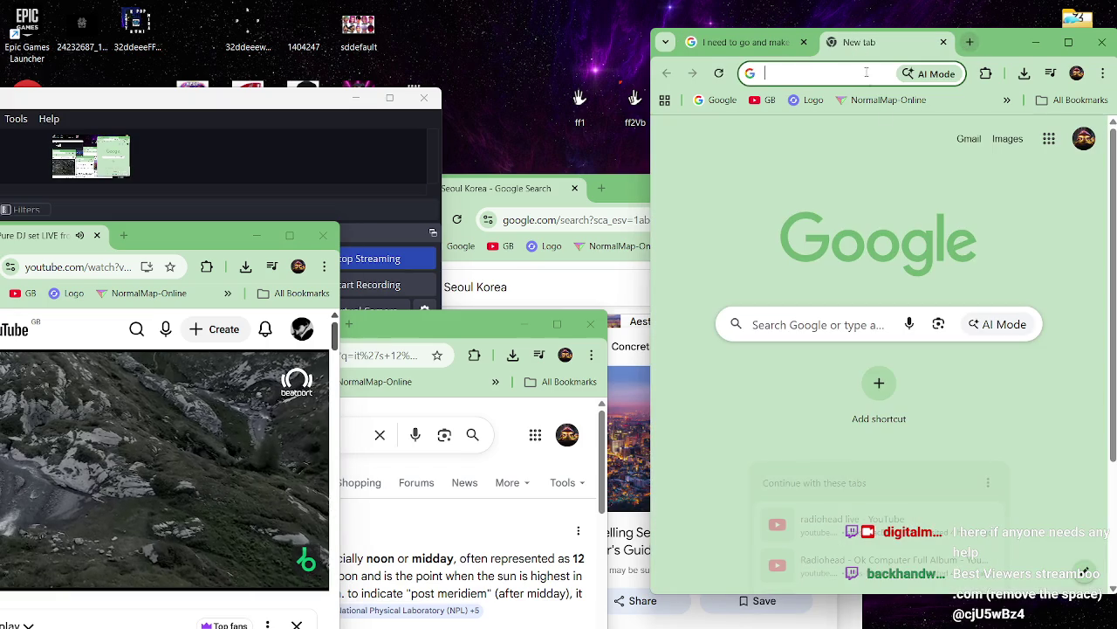
click(904, 324)
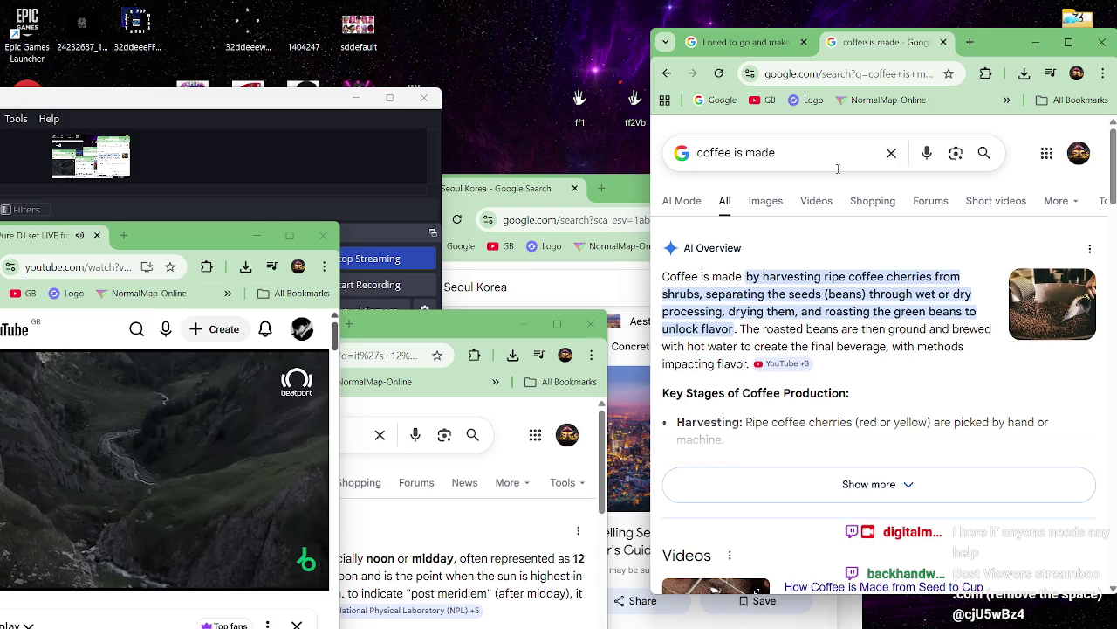
click(633, 268)
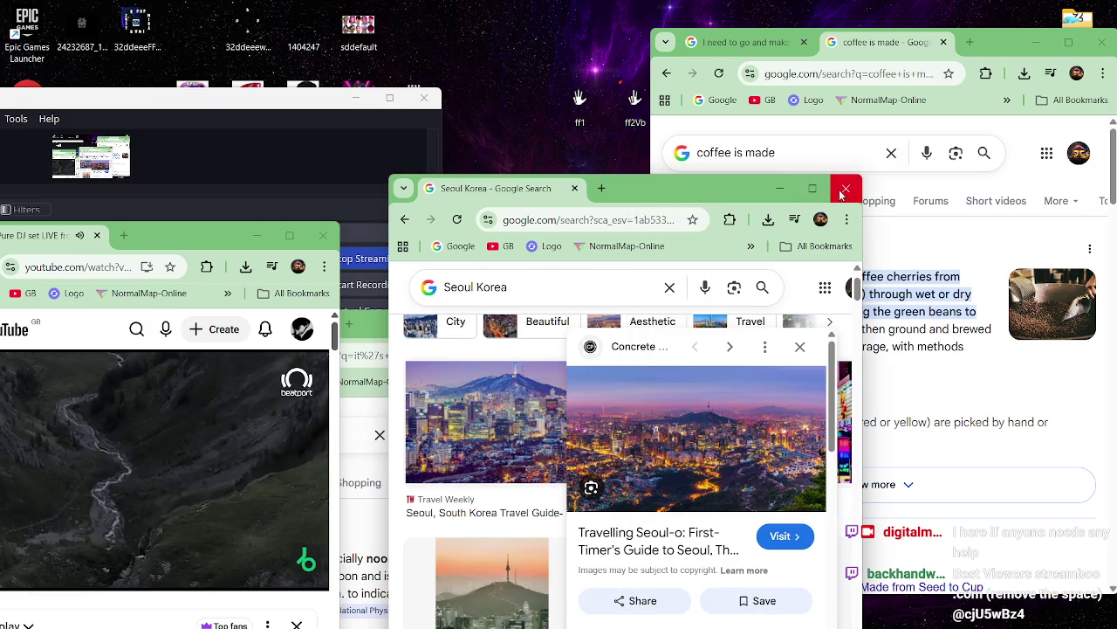
click(302, 106)
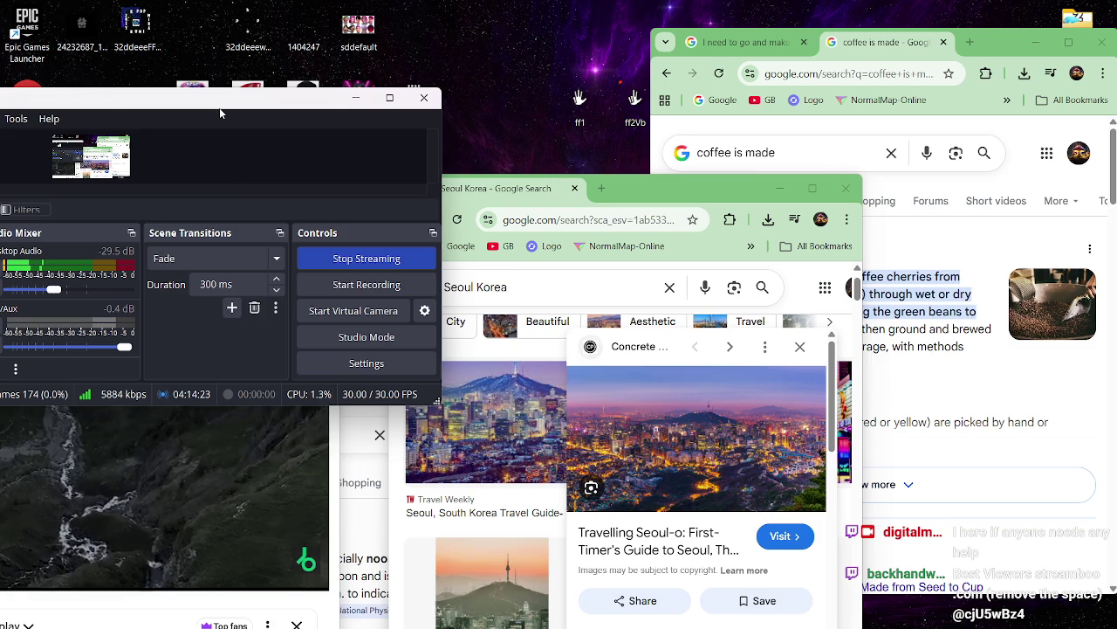
- Rearrange the OBS and Seoul Korea windows, briefly selecting the Display Capture source in OBS
mouse_move(219, 108)
mouse_down()
mouse_move(280, 193)
mouse_move(301, 262)
mouse_move(360, 300)
mouse_move(338, 304)
mouse_move(364, 313)
mouse_up()
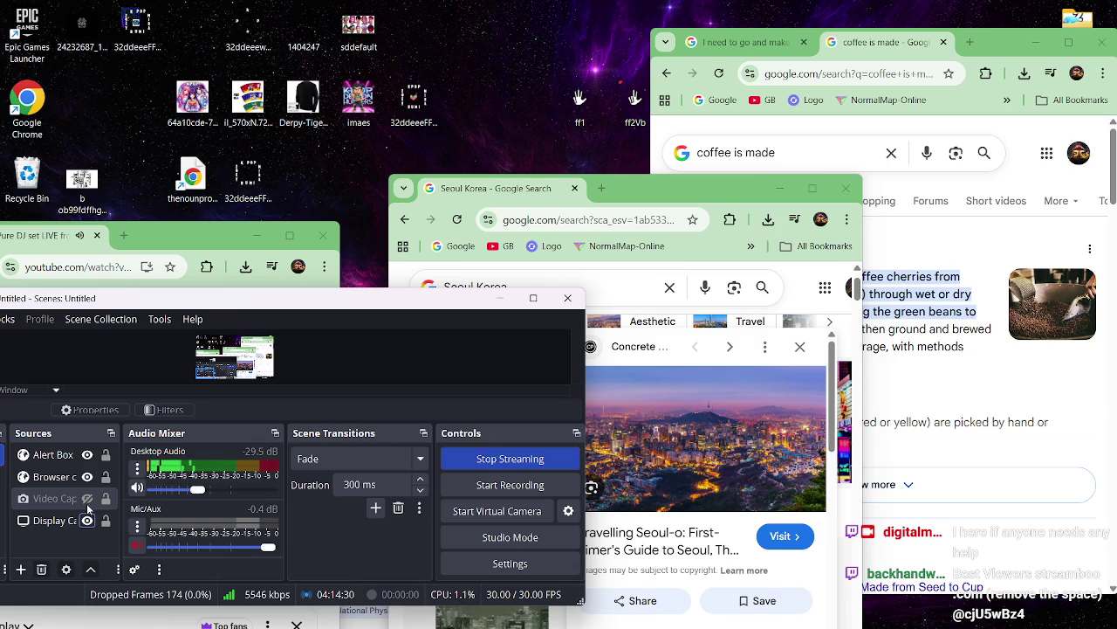
click(97, 521)
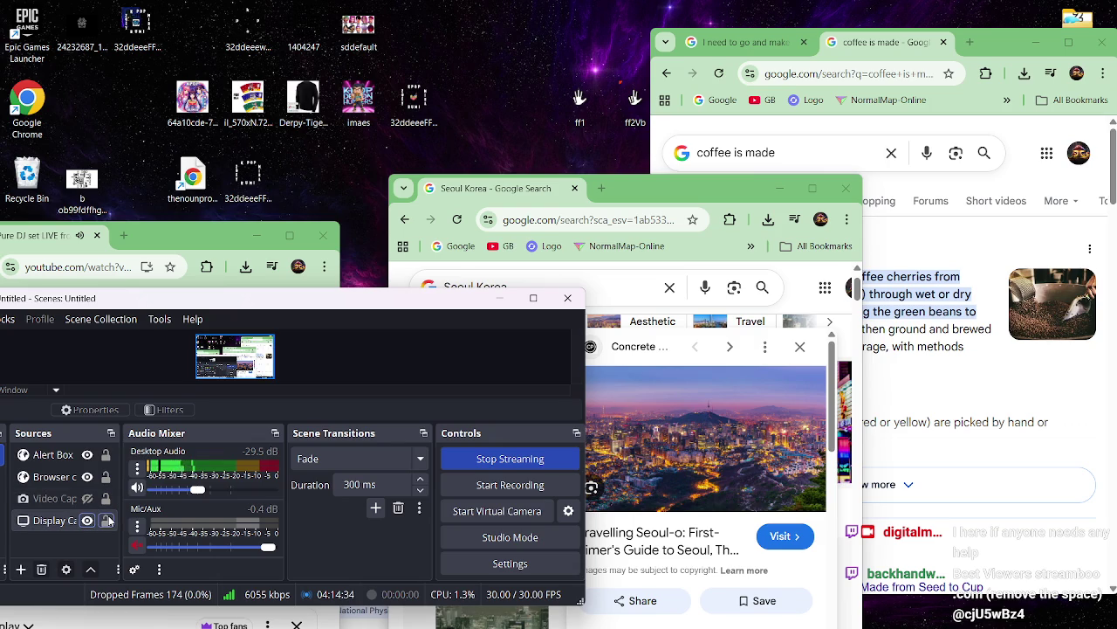
click(114, 521)
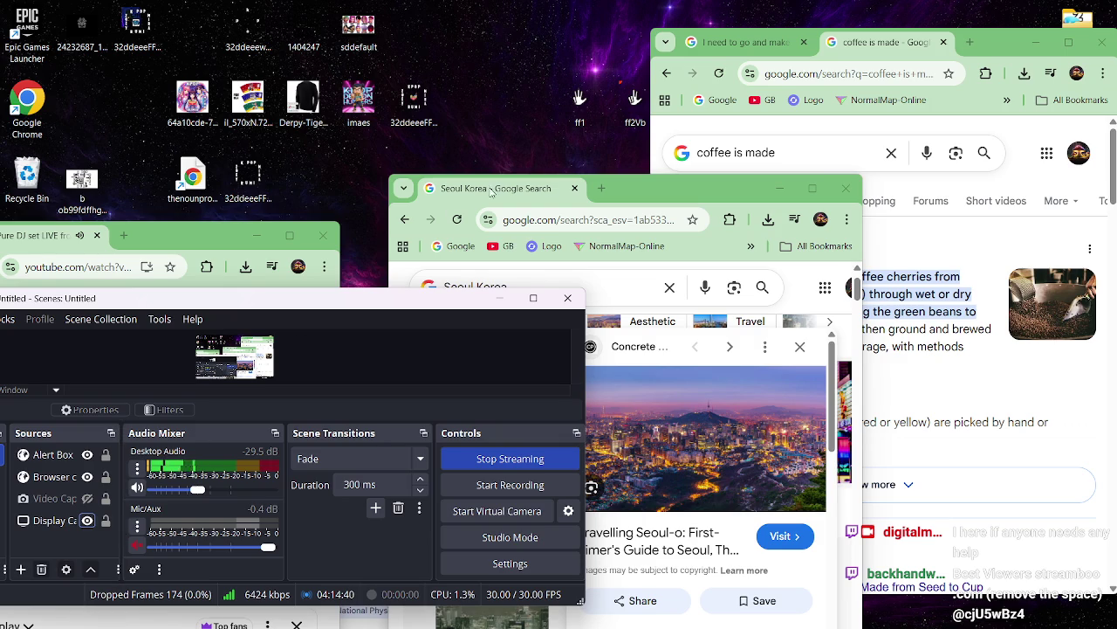
mouse_move(624, 200)
mouse_down()
mouse_move(681, 200)
mouse_move(690, 210)
mouse_up()
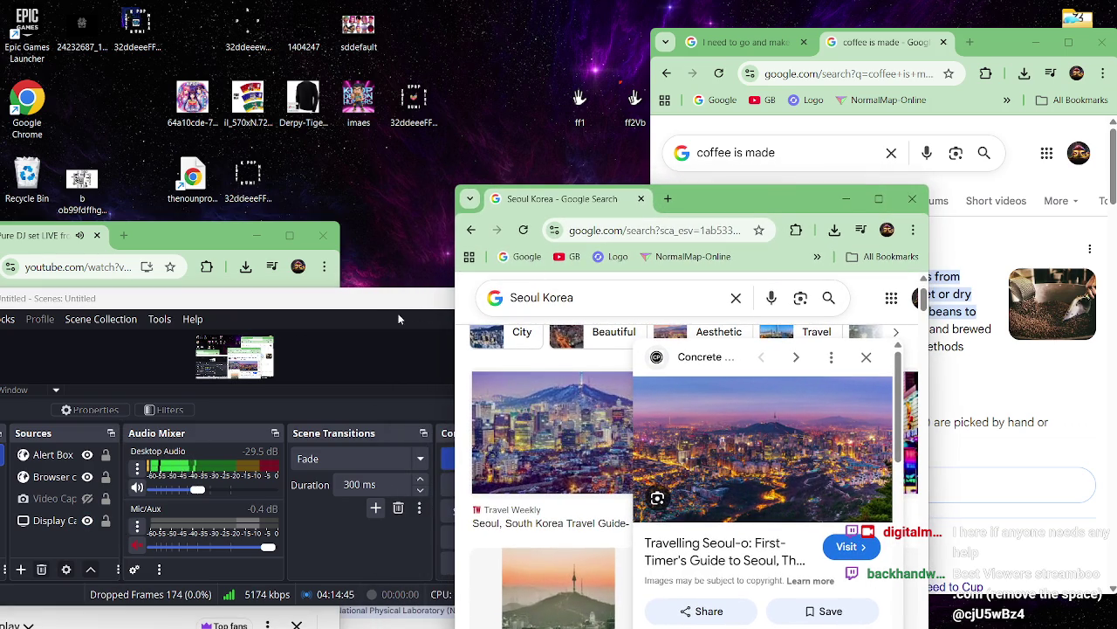
click(354, 313)
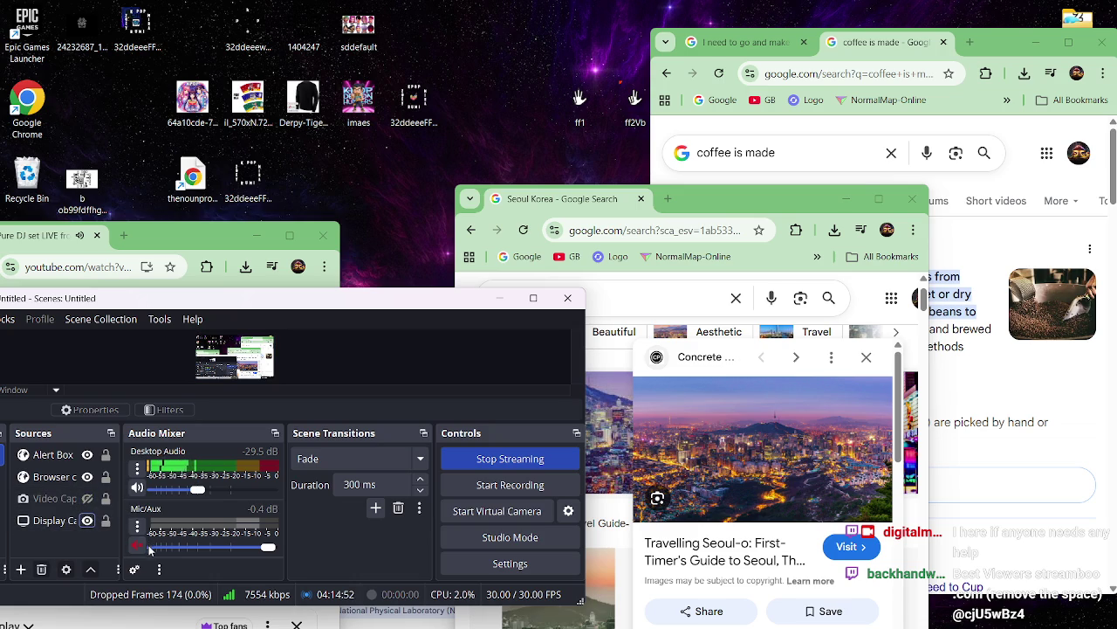
- Close the Seoul and coffee search windows, minimize OBS, and return to Unreal Editor
click(912, 199)
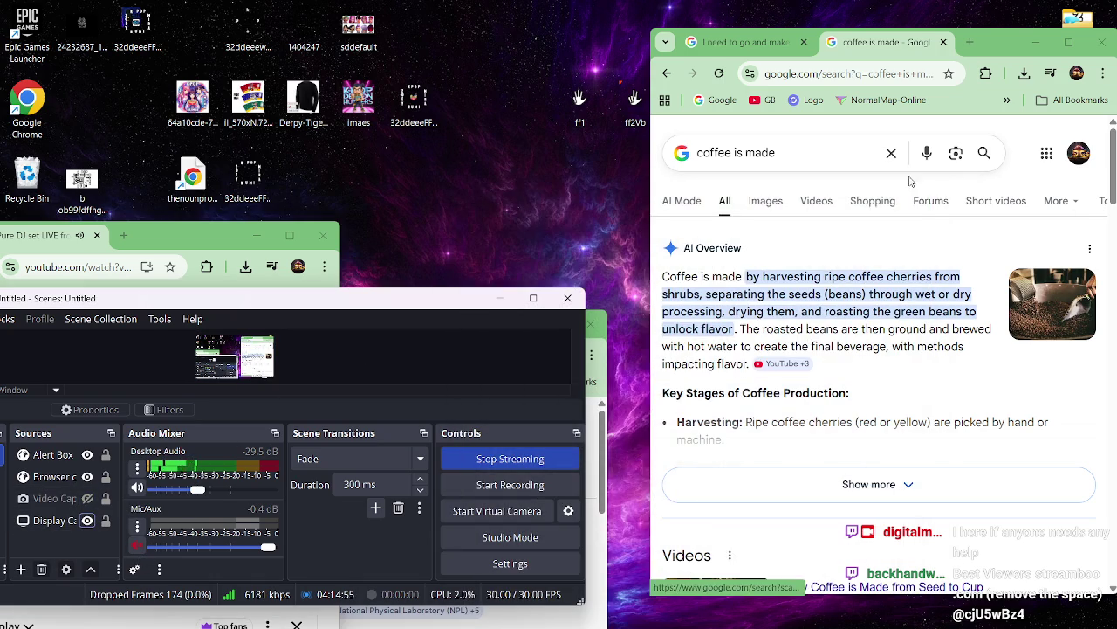
click(1102, 42)
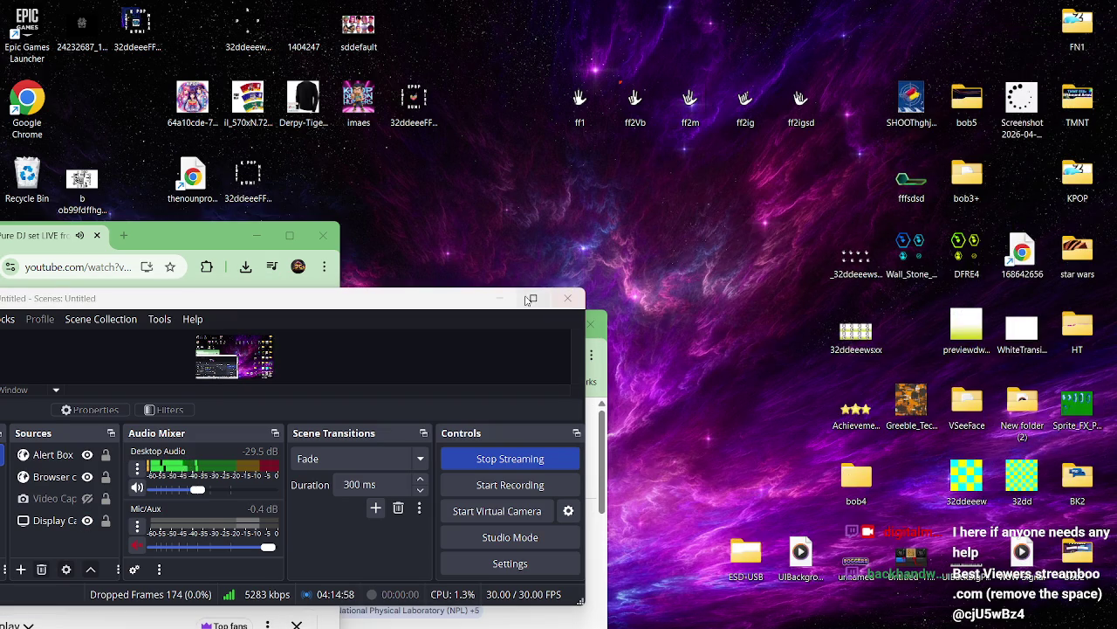
click(500, 297)
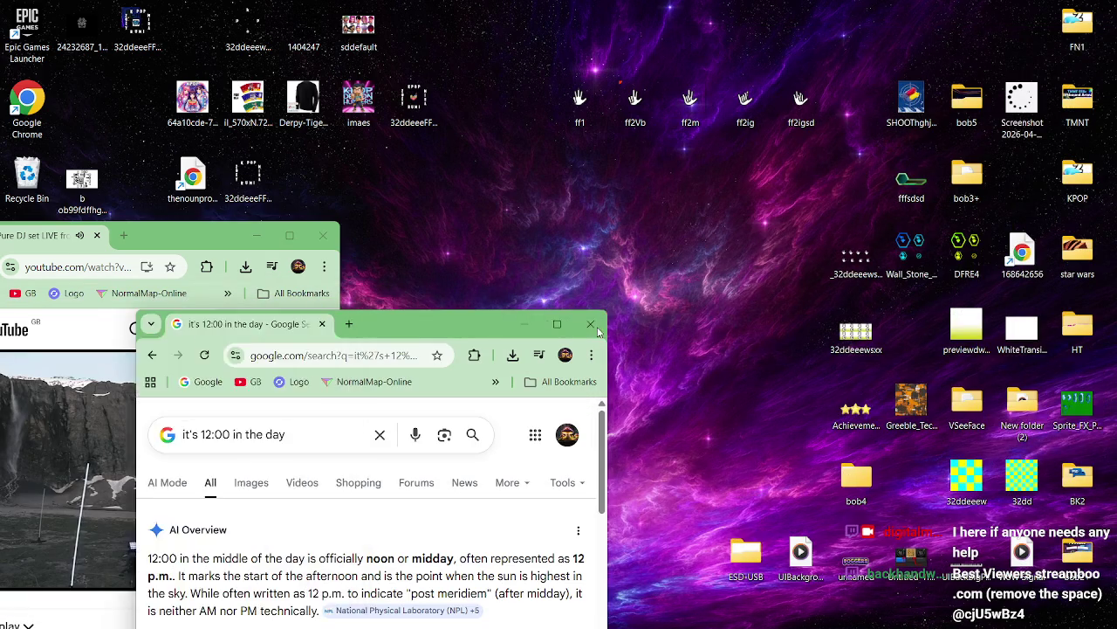
click(580, 331)
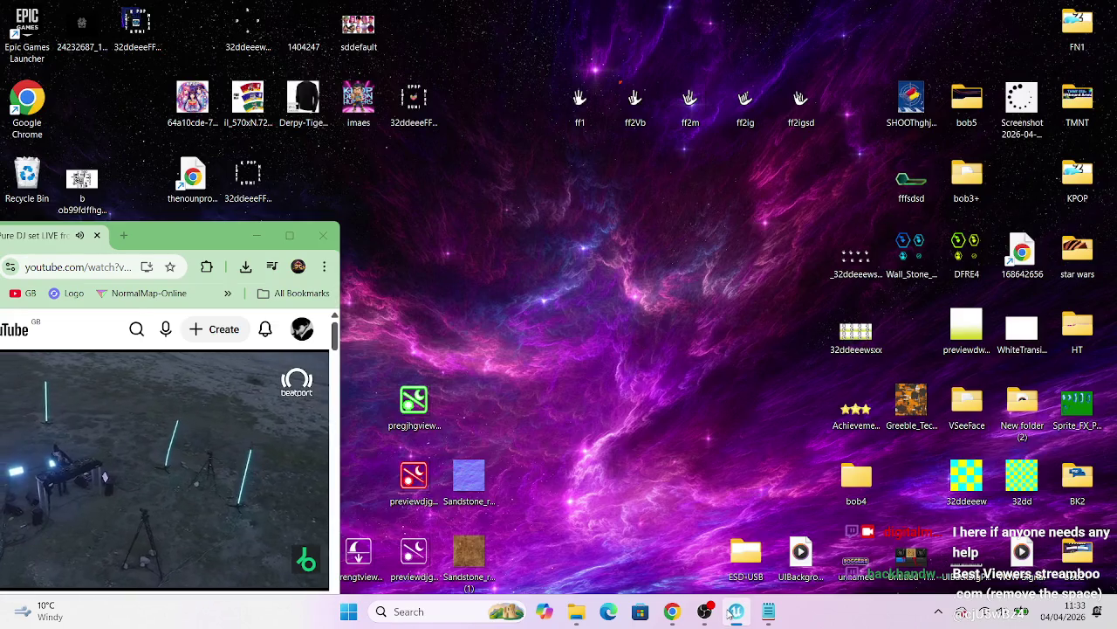
click(736, 624)
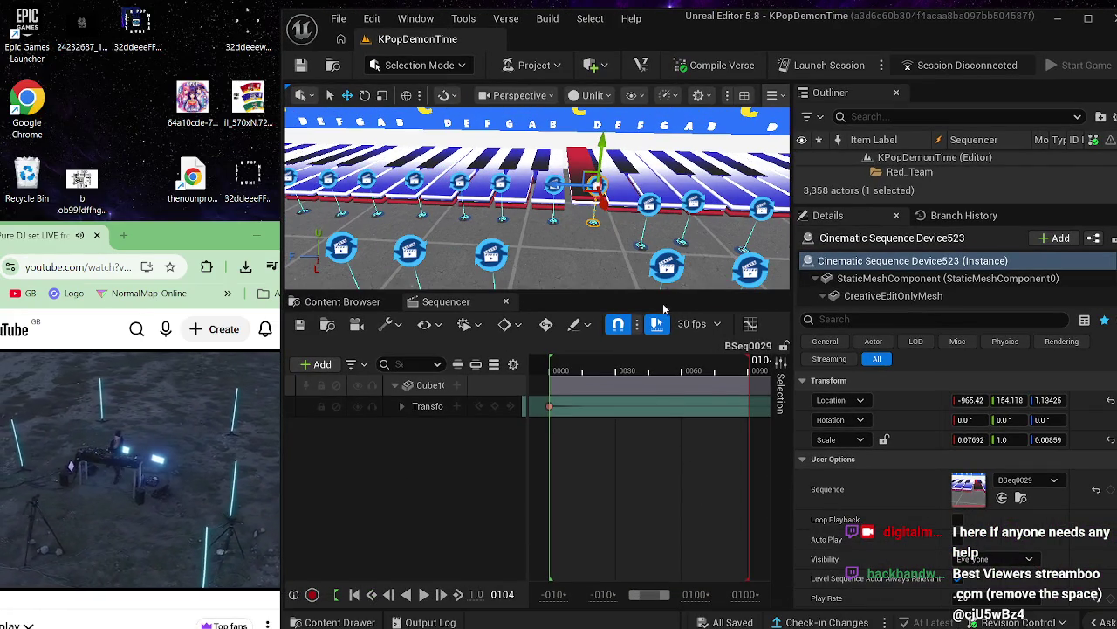
- Close the Sequencer, shift Cinematic Sequence Device523 slightly along X and focus on it
click(506, 301)
click(551, 263)
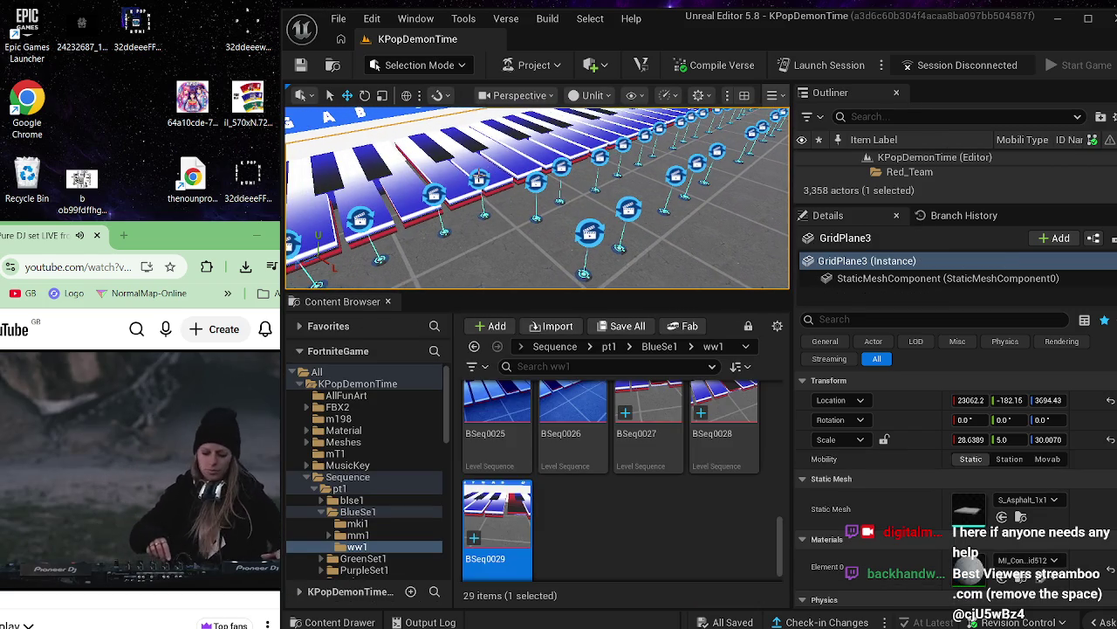
click(478, 178)
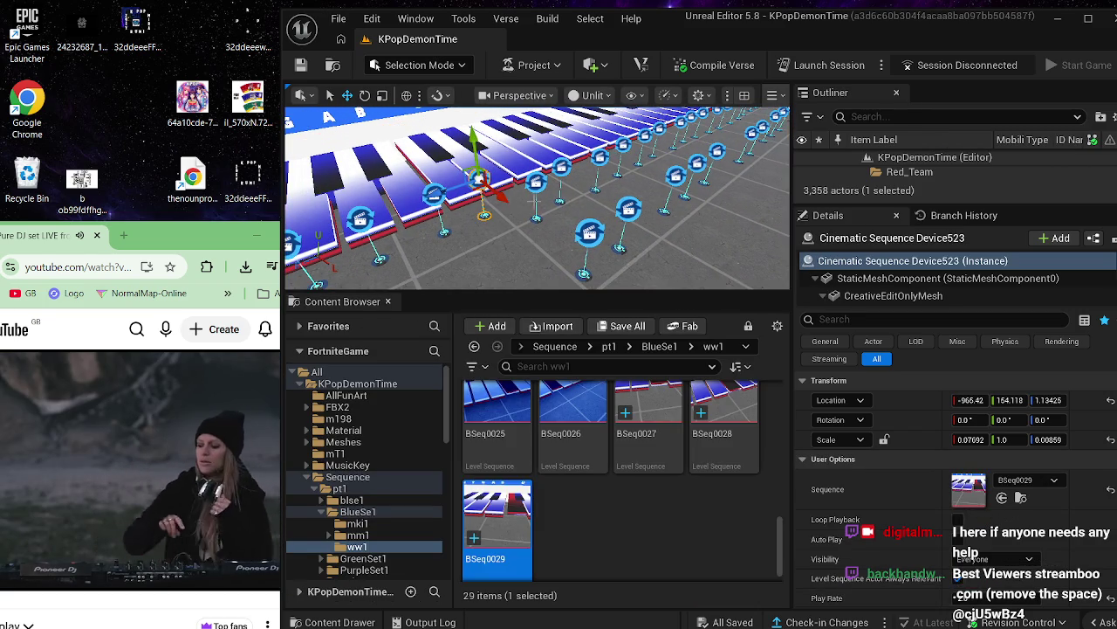
click(535, 177)
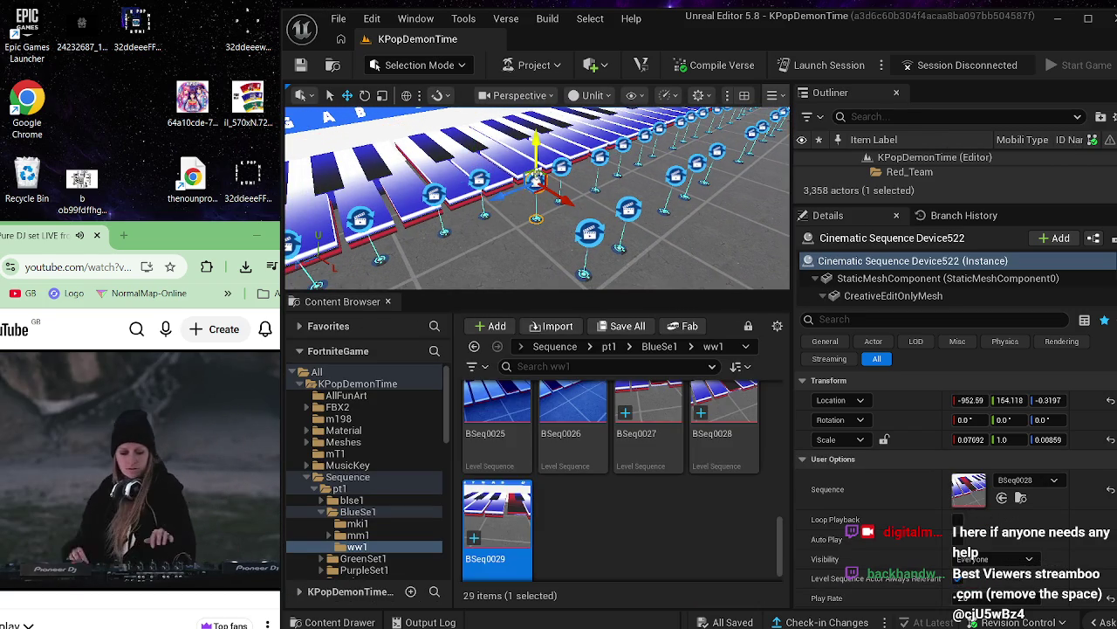
click(477, 178)
drag(501, 197, 545, 222)
key(f)
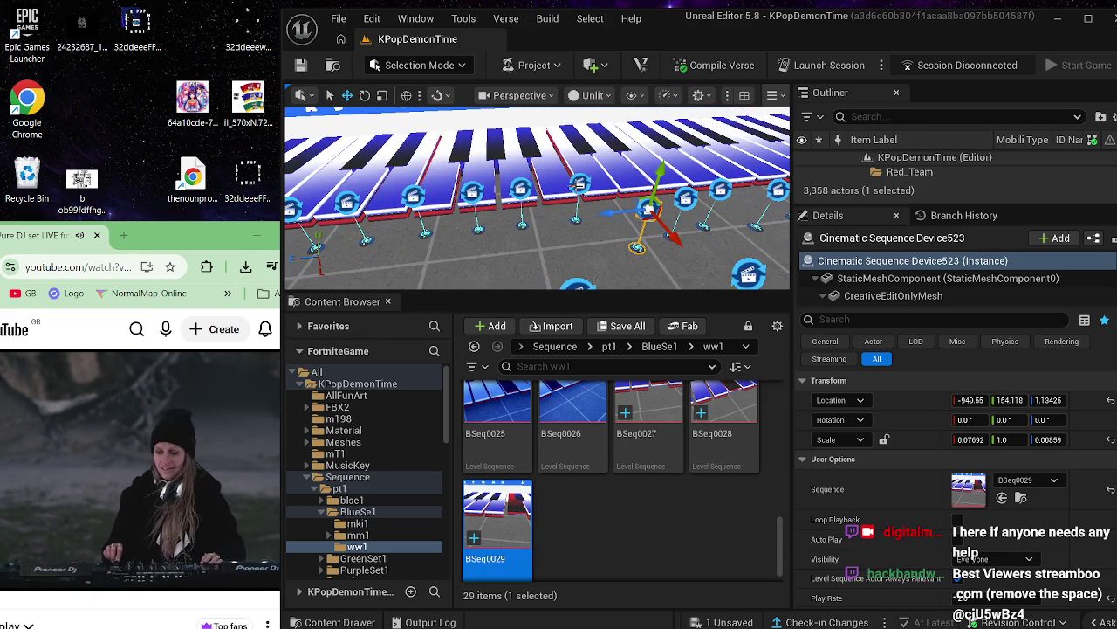
- Select Device524, duplicate BSeq0029 into BSeq0030 and open it in the Sequencer
click(580, 183)
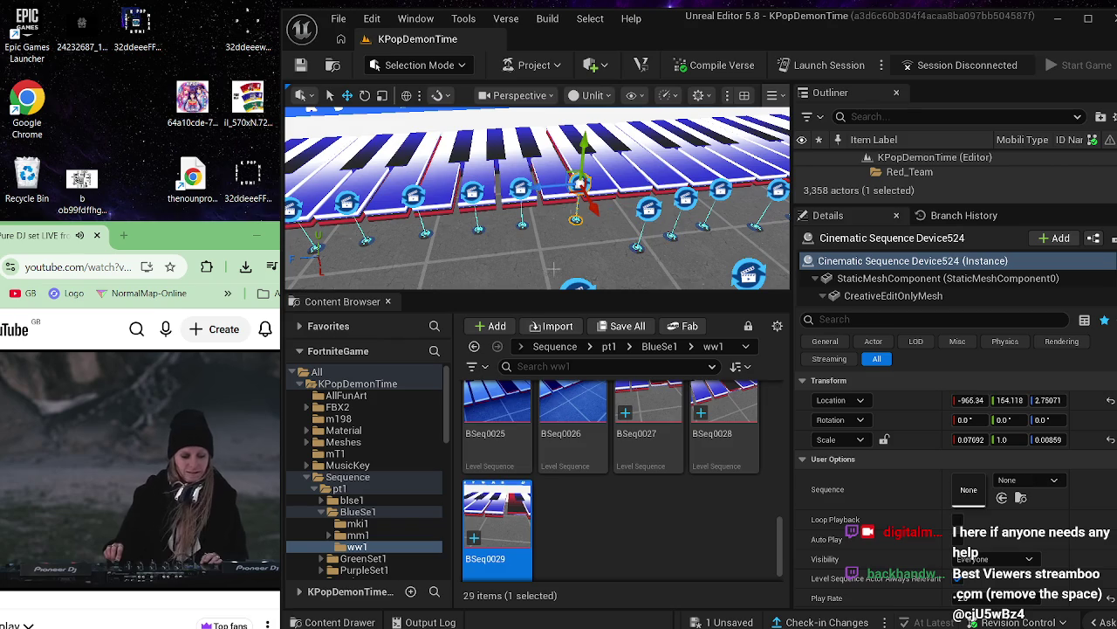
right_click(495, 546)
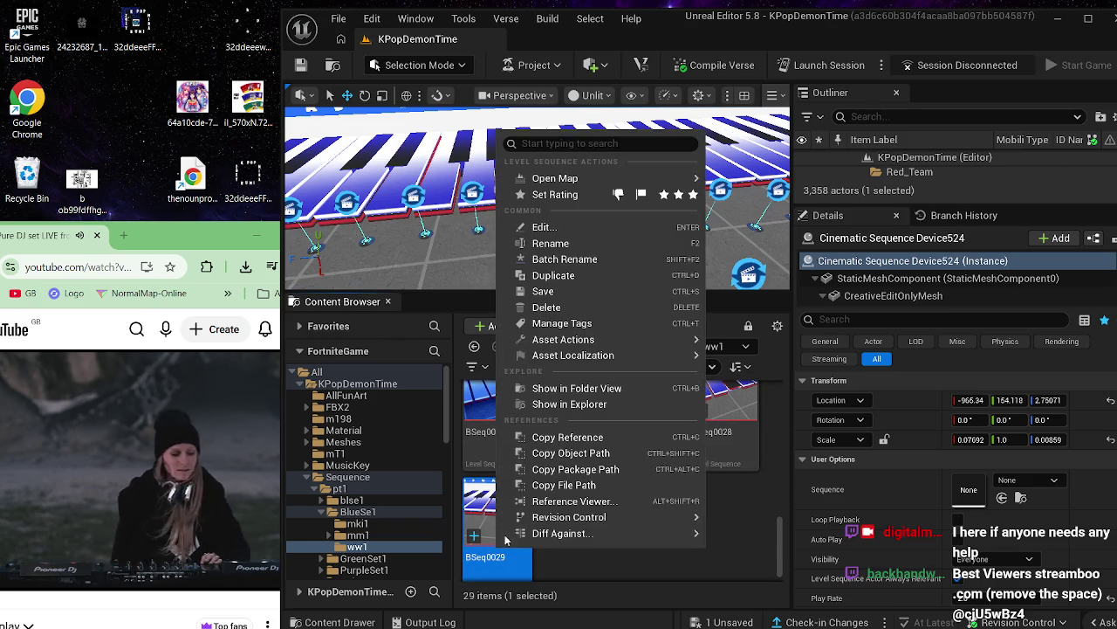
click(610, 276)
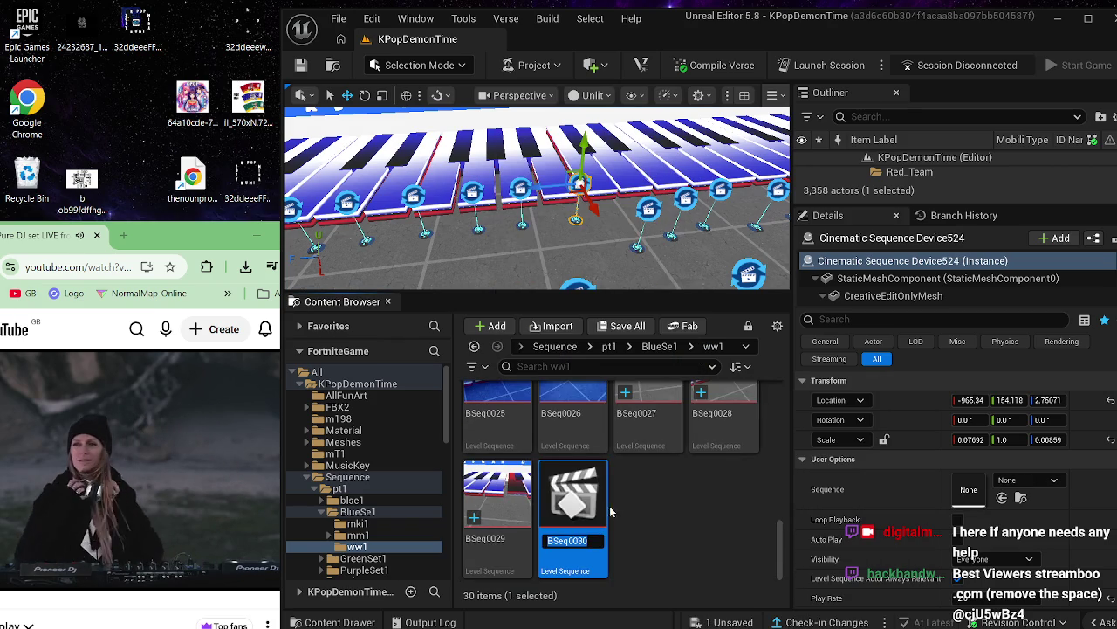
mouse_move(548, 500)
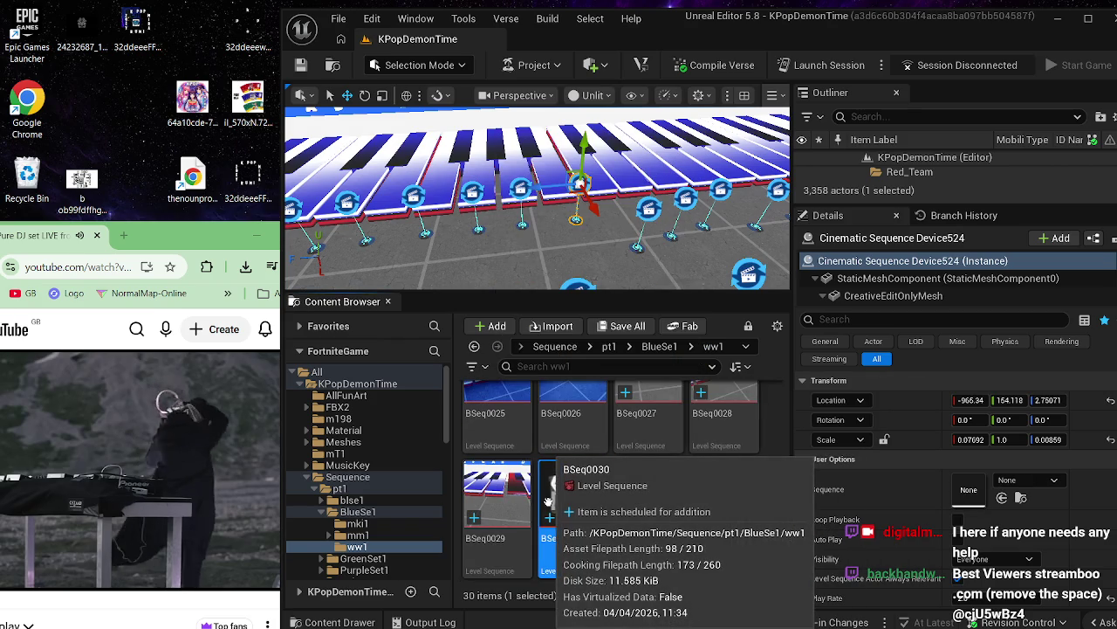
double_click(580, 487)
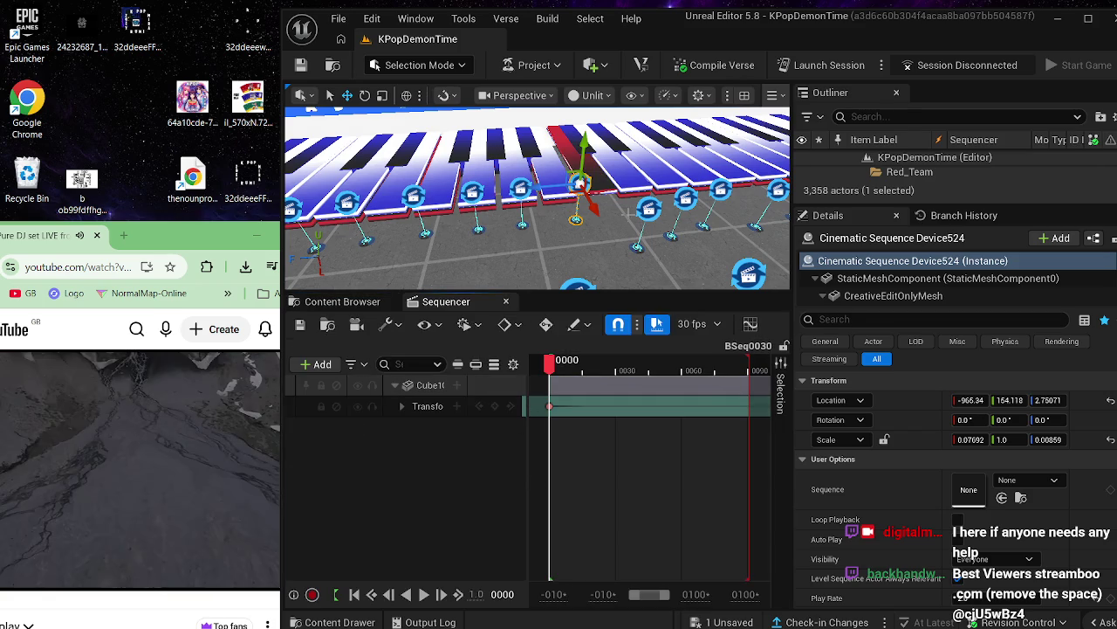
- Delete the Cube1016 track from BSeq0030, select Cube1017 in the level, and save
click(647, 207)
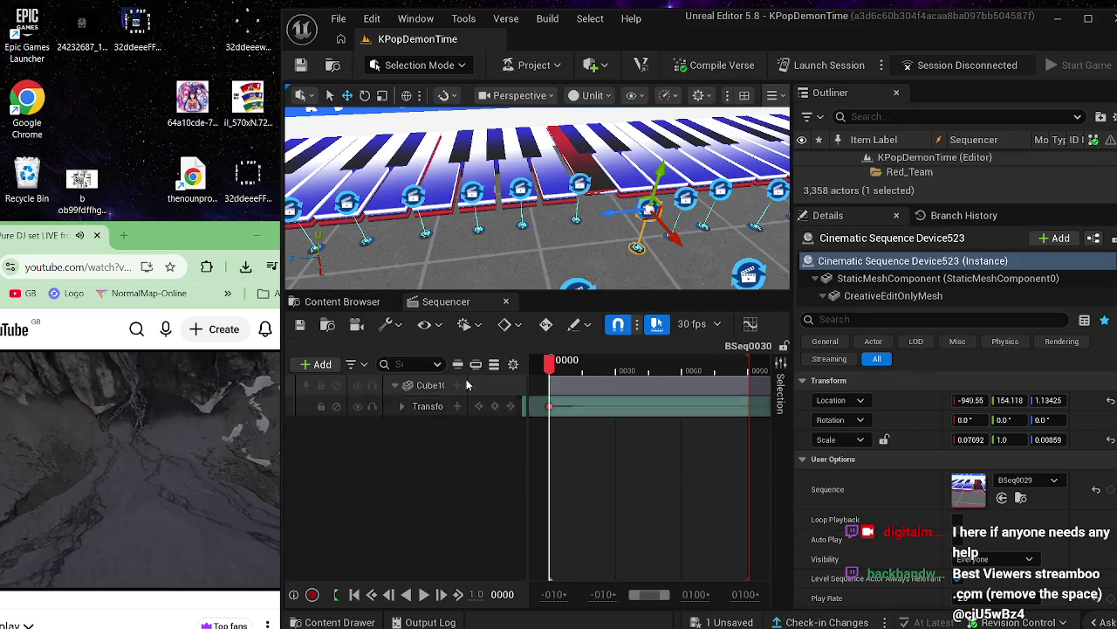
click(417, 388)
key(Delete)
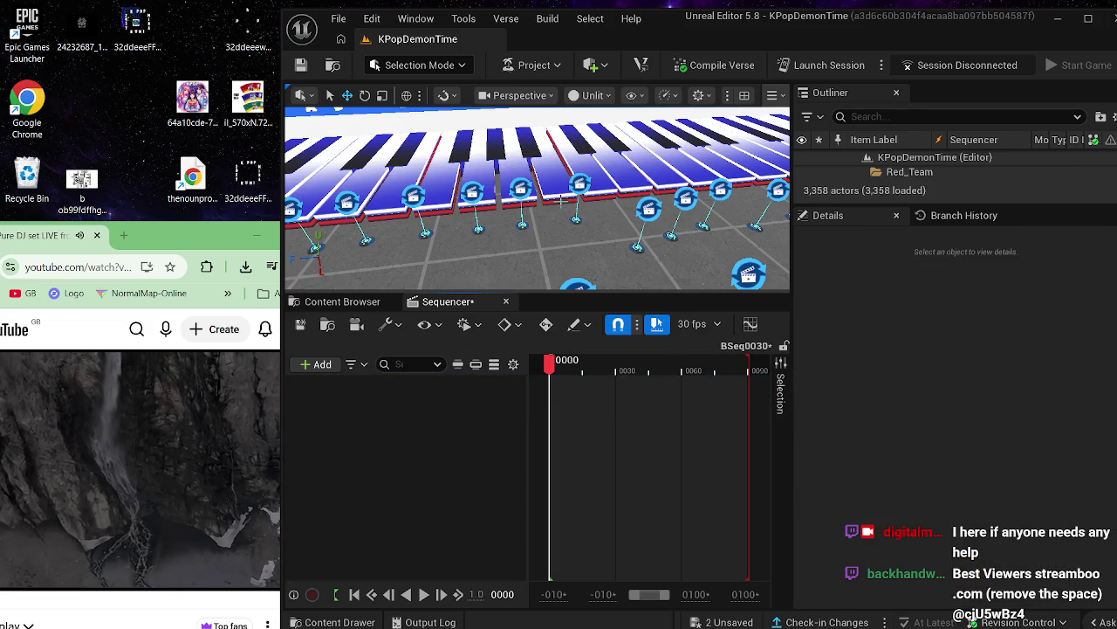
click(561, 200)
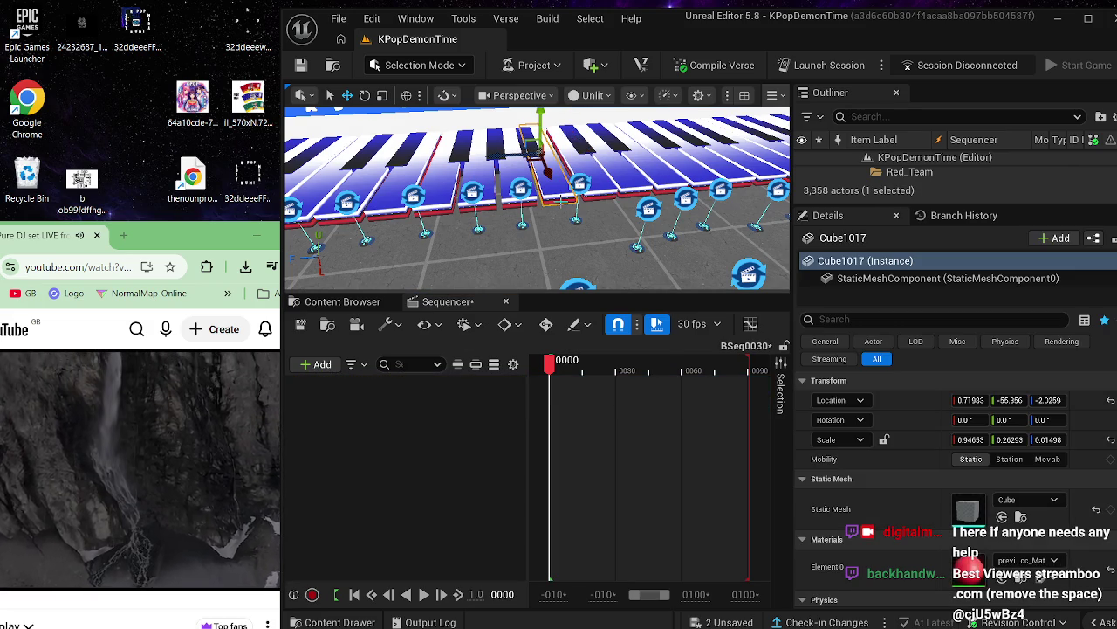
click(302, 324)
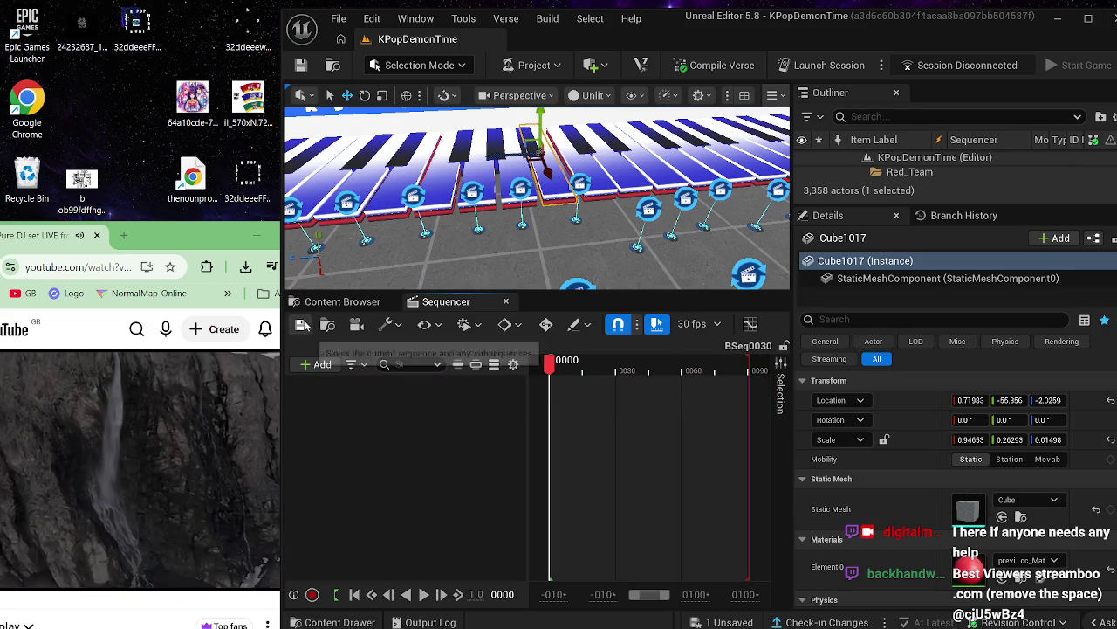
- Add Cube1017 as an actor track with its Transform track, scrub to frame 0035, then minimize the editor
click(327, 366)
mouse_move(489, 92)
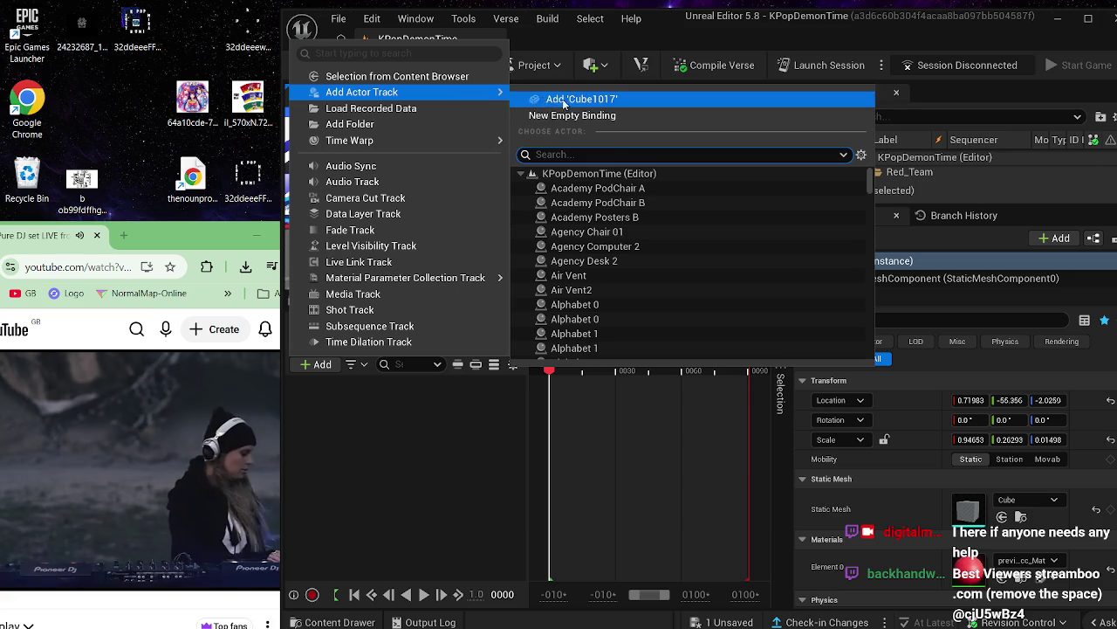
click(636, 103)
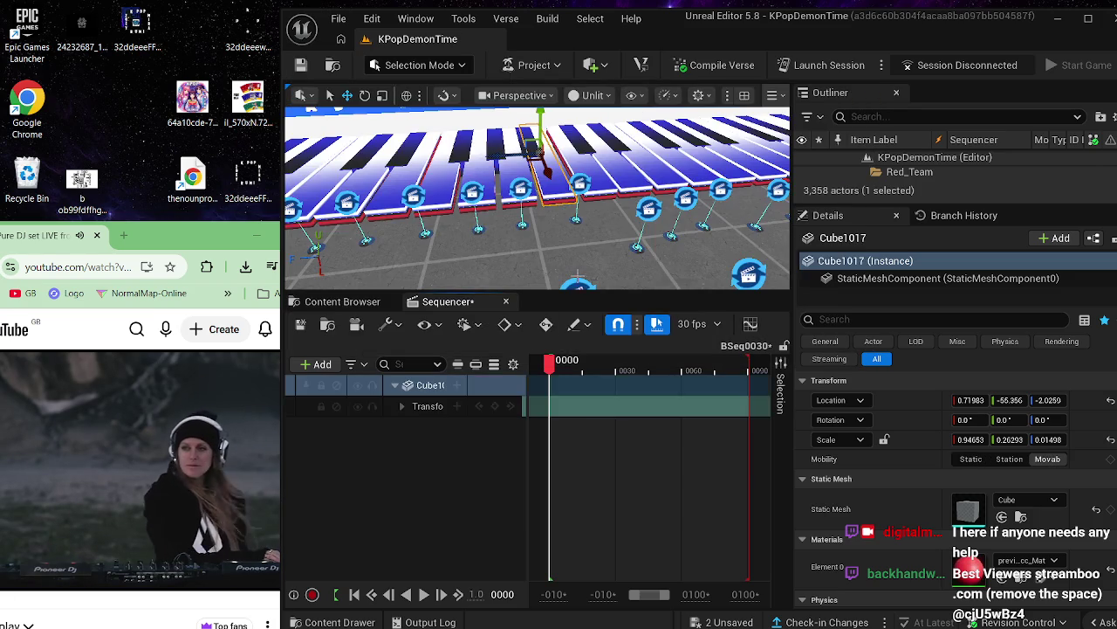
click(439, 404)
key(Delete)
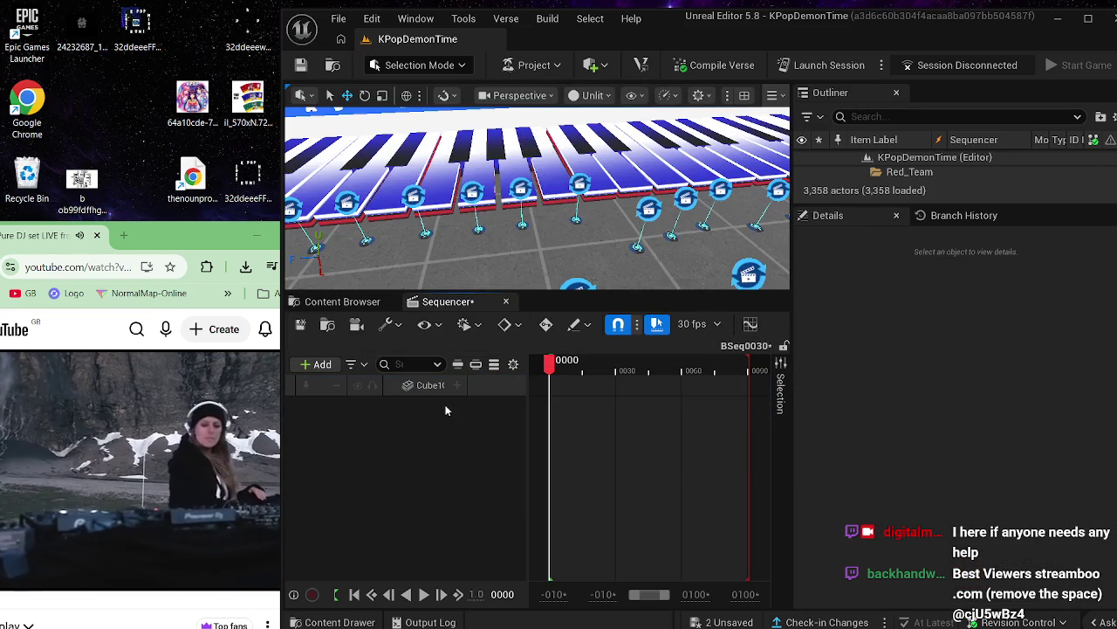
click(437, 385)
key(ctrl+z)
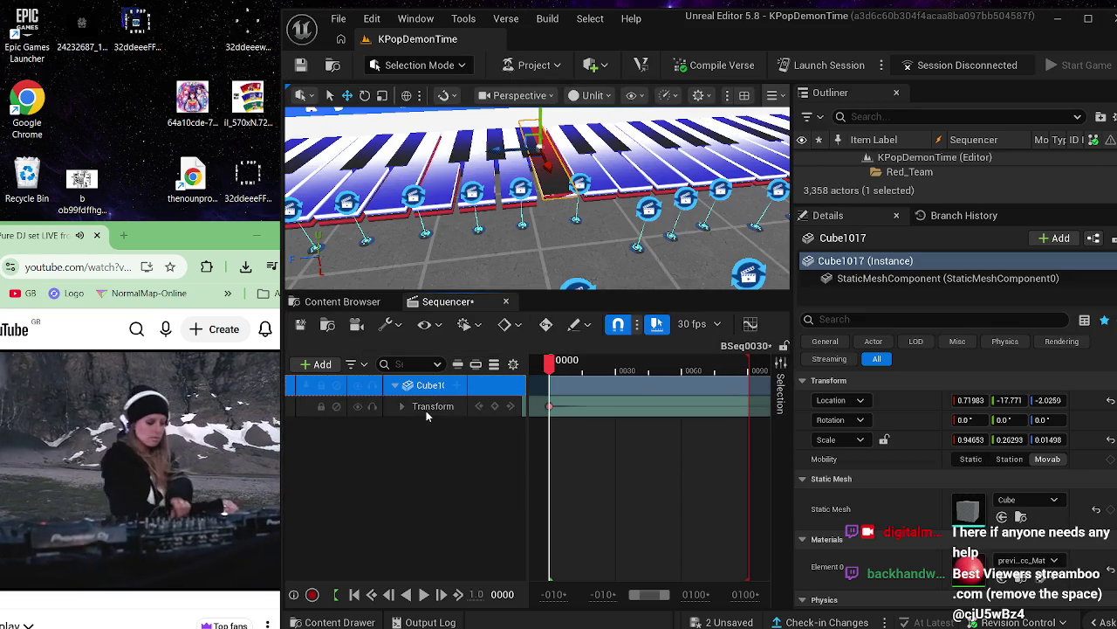
drag(549, 361, 626, 361)
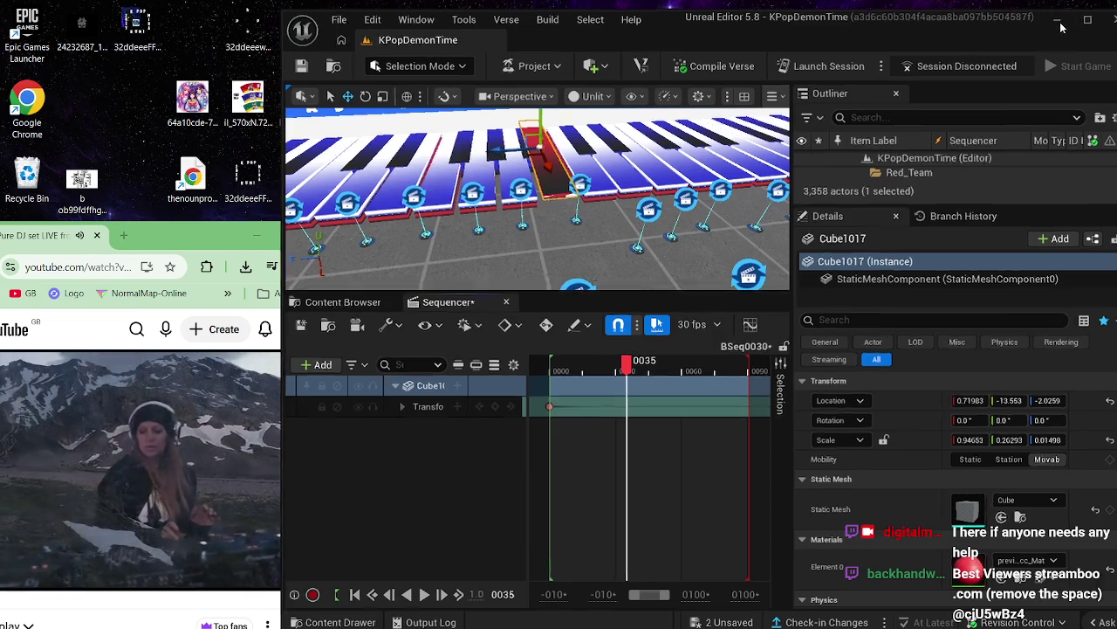
click(1058, 18)
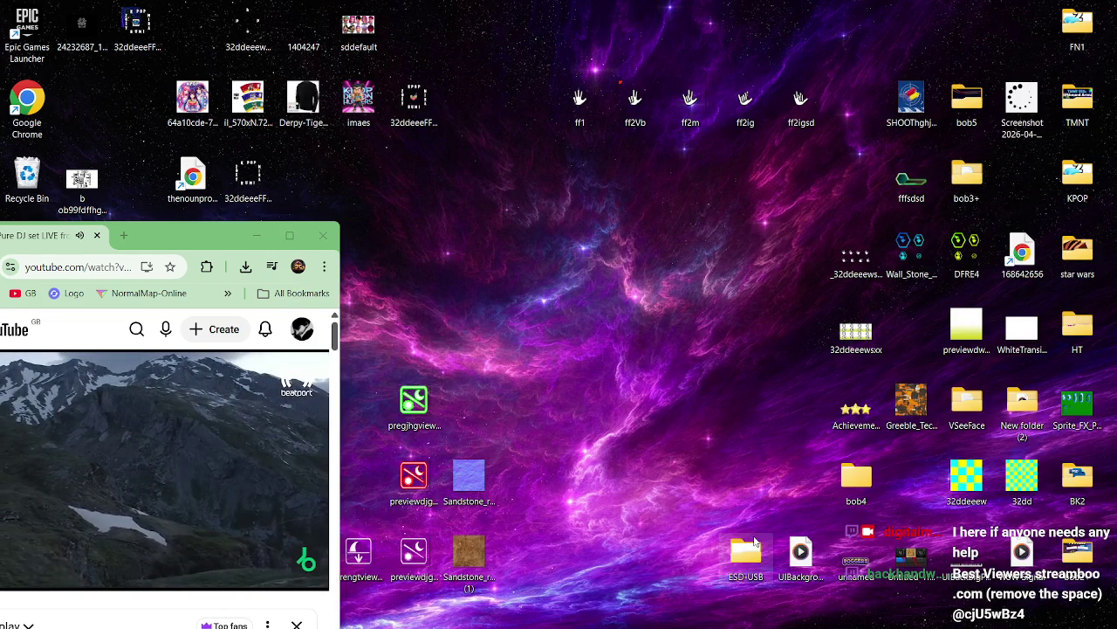
- Open and browse the ESD-USB folder, then close it
double_click(756, 542)
scroll(401, 393, down, 10)
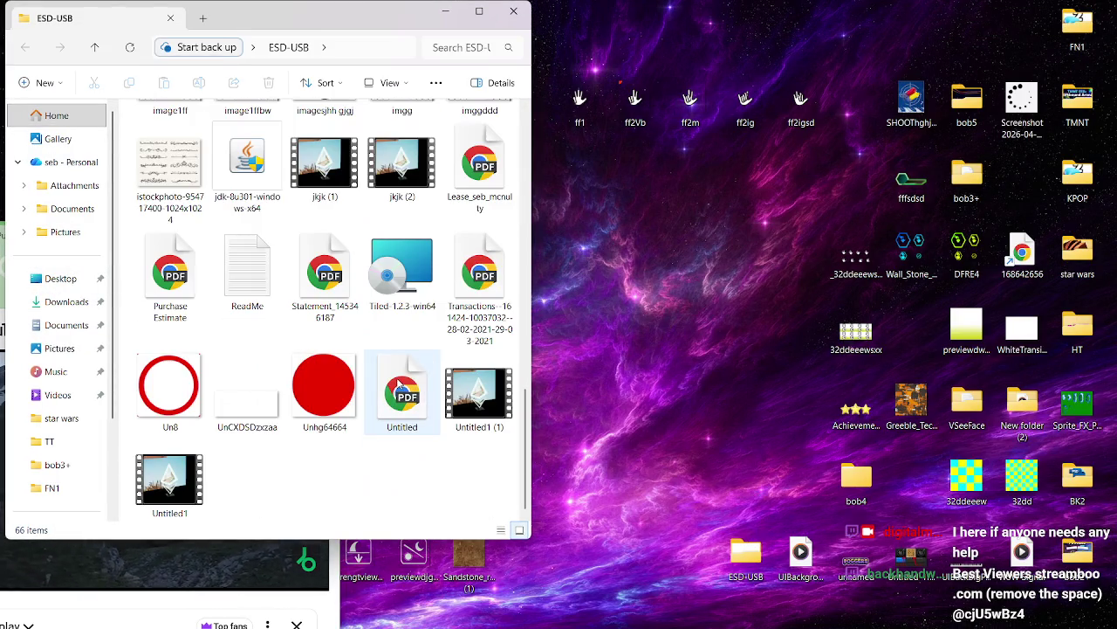
scroll(398, 385, up, 10)
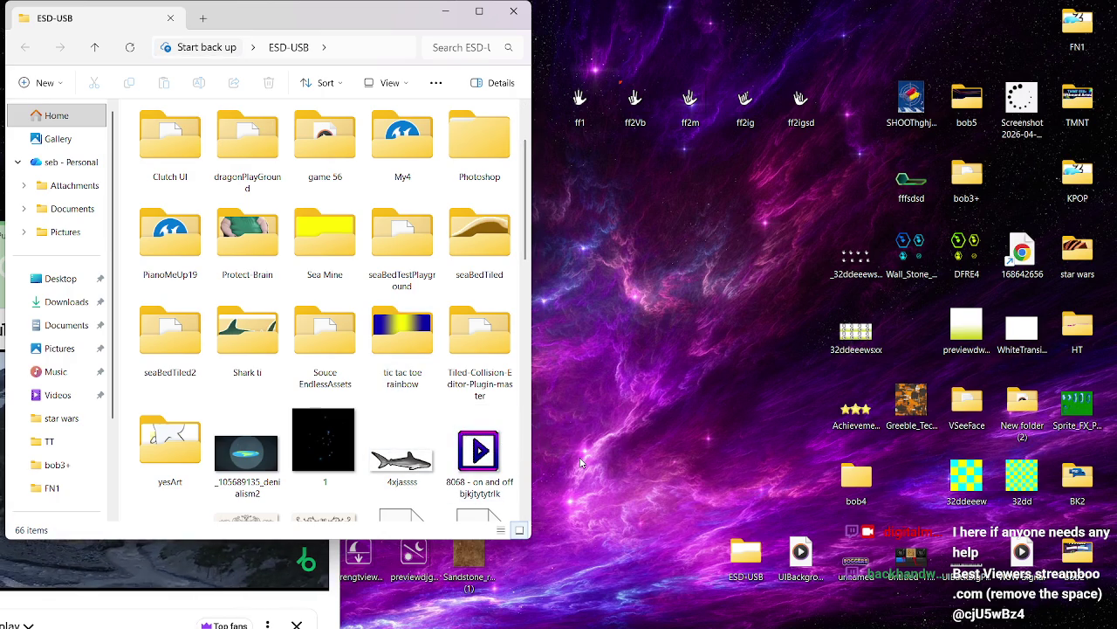
scroll(522, 462, down, 3)
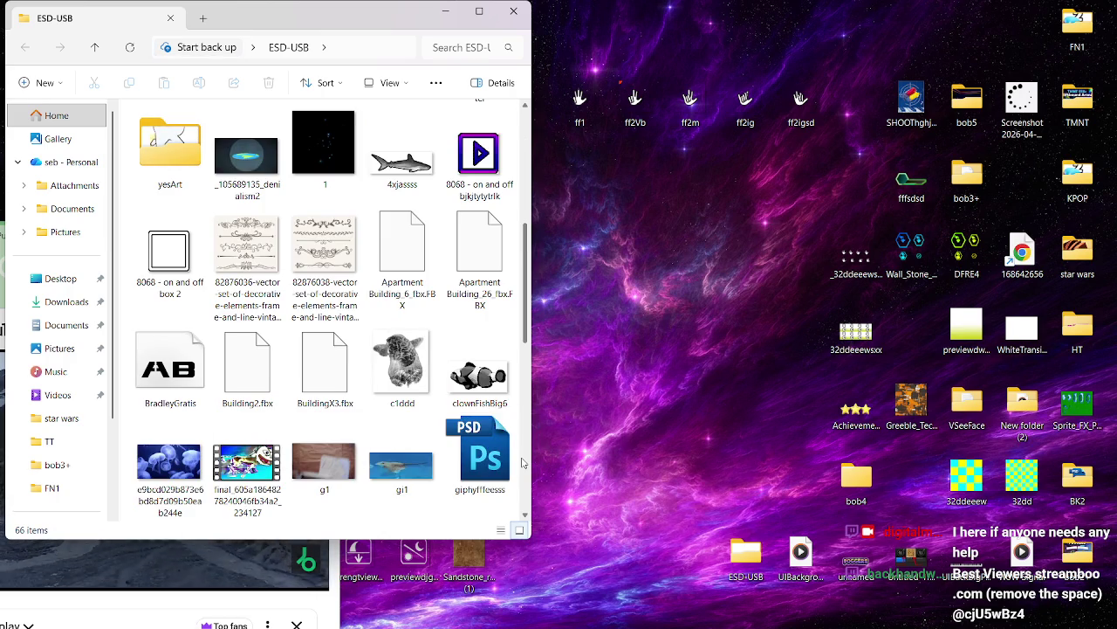
scroll(522, 463, down, 3)
click(514, 17)
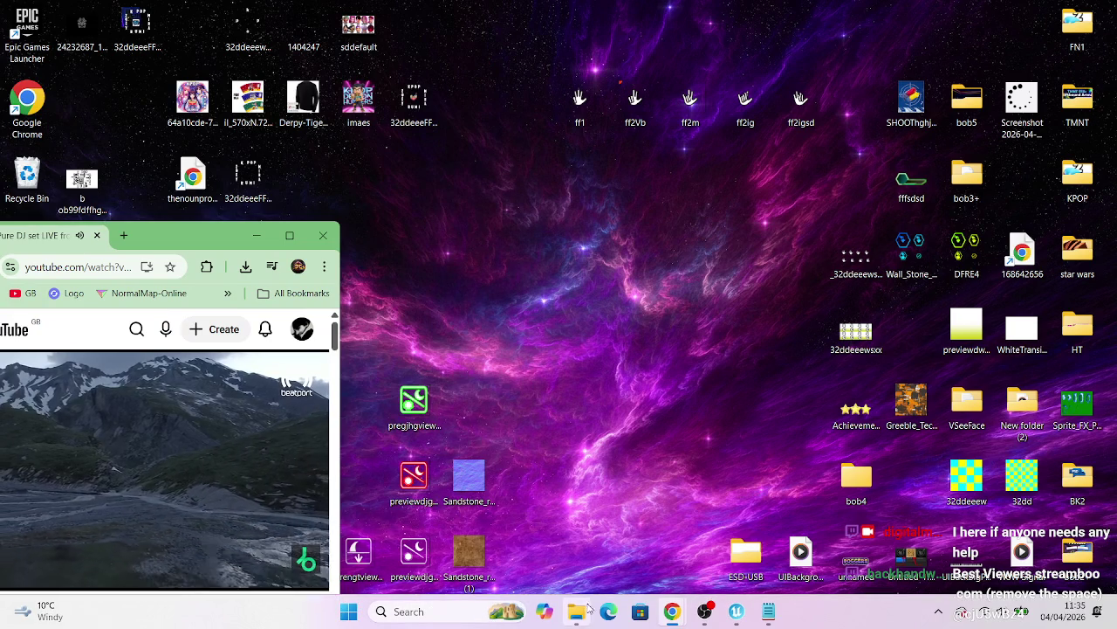
- Open File Explorer, browse Documents to the ueSeattle folder, and select IMG_0319
click(586, 608)
click(646, 351)
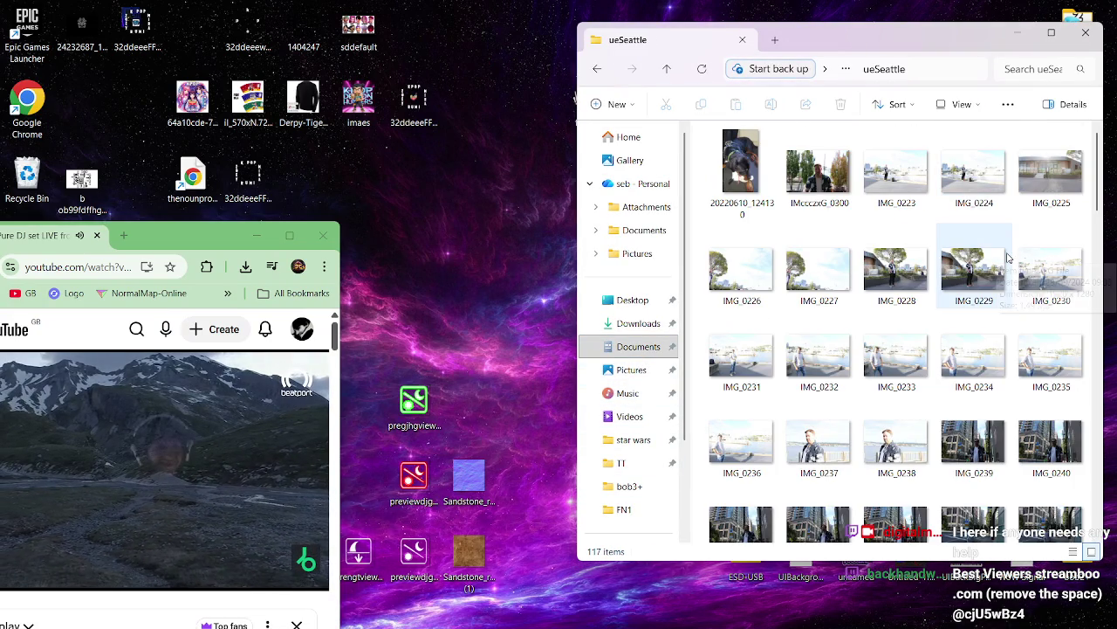
scroll(1009, 257, down, 2)
scroll(1008, 257, down, 10)
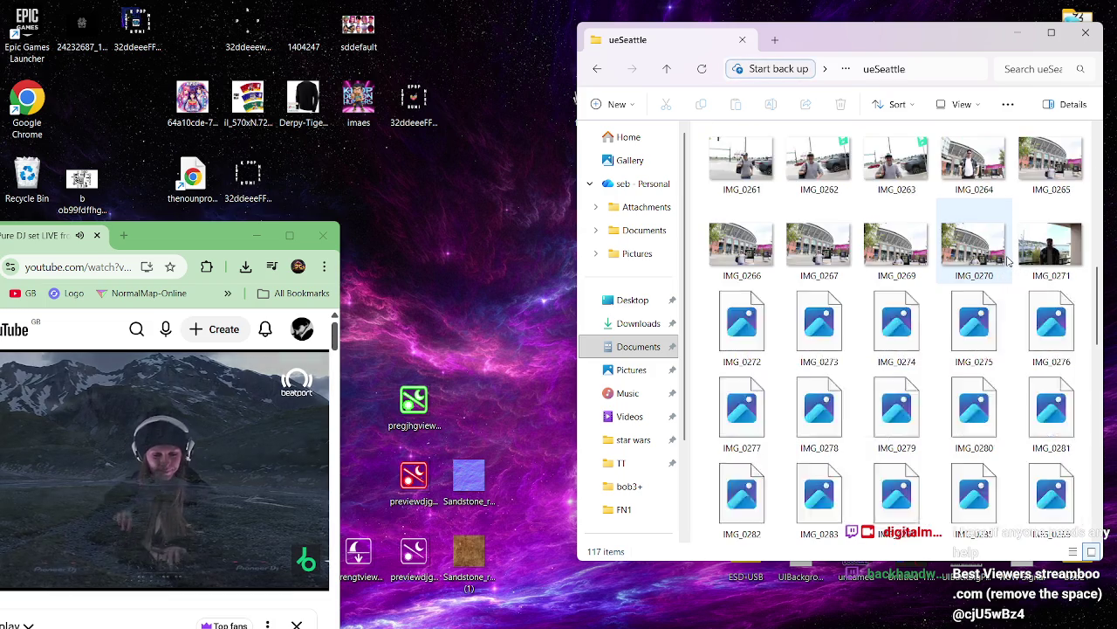
scroll(1008, 262, down, 4)
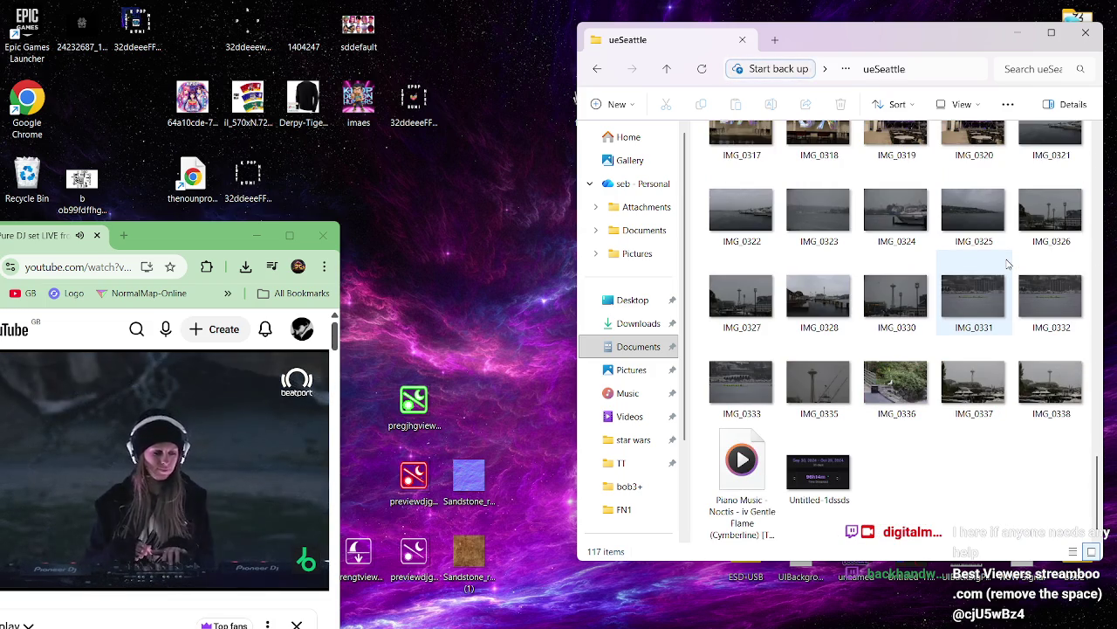
scroll(1008, 265, up, 4)
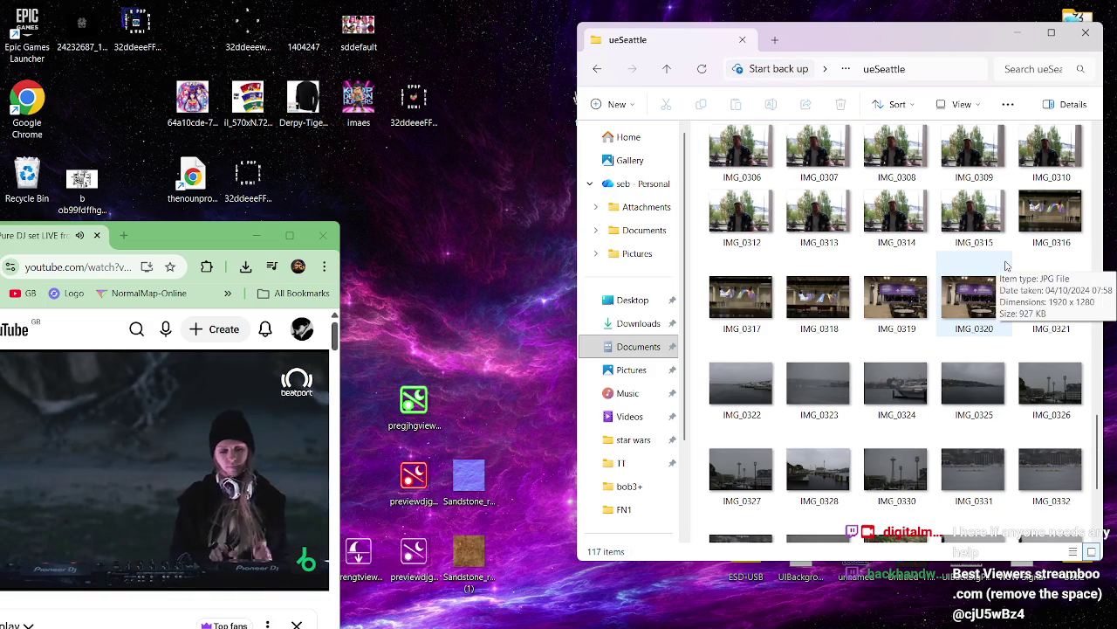
scroll(1006, 267, up, 2)
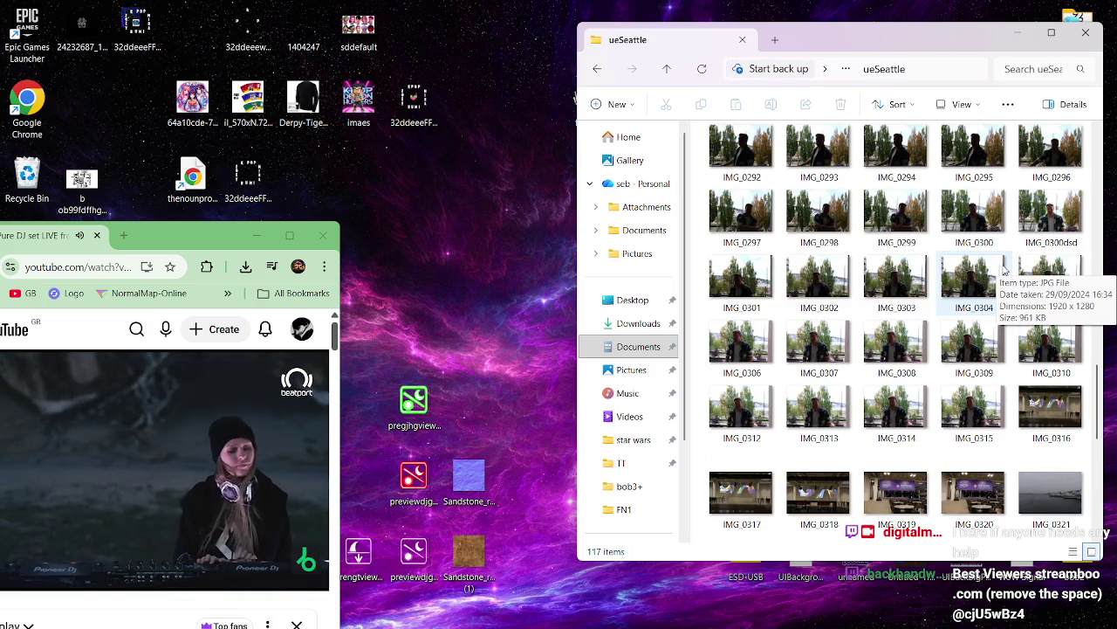
click(894, 511)
double_click(894, 511)
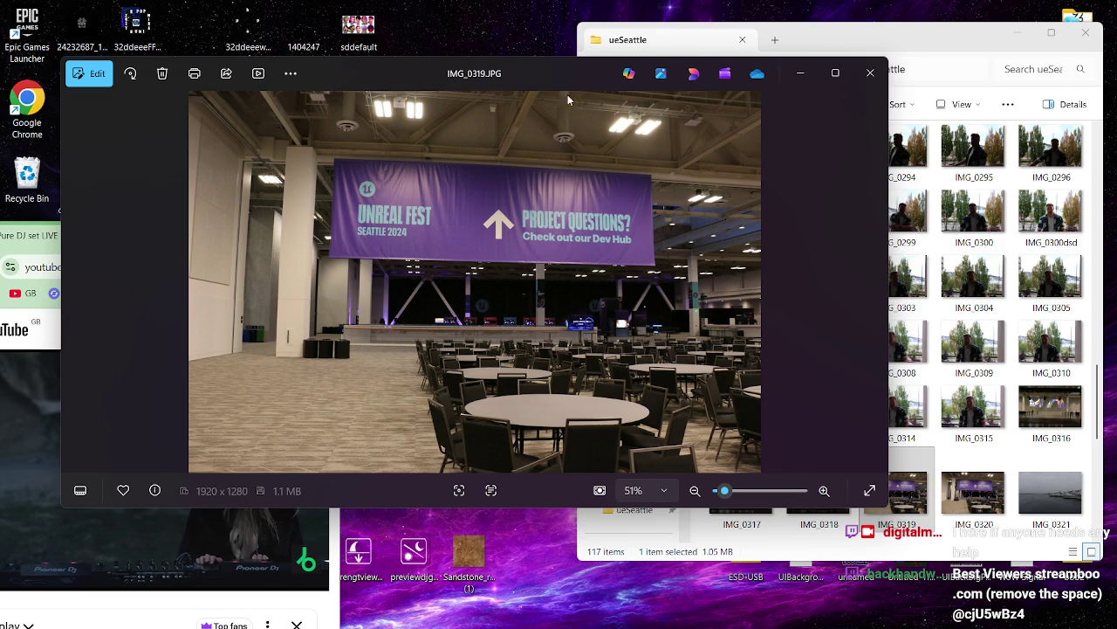
drag(419, 79, 593, 85)
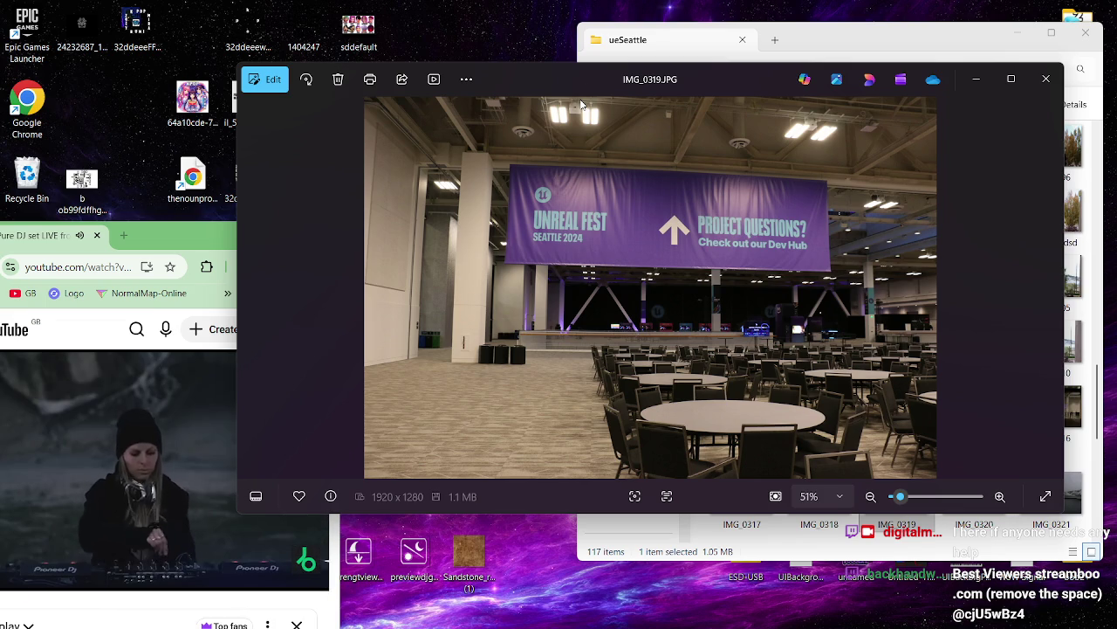
click(1051, 288)
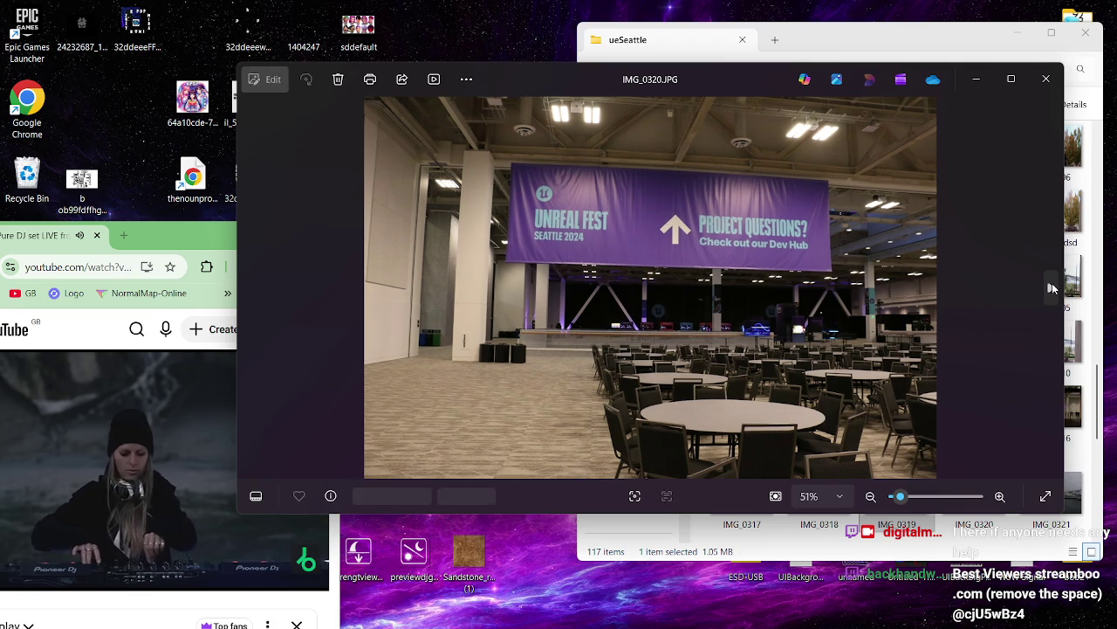
click(1052, 290)
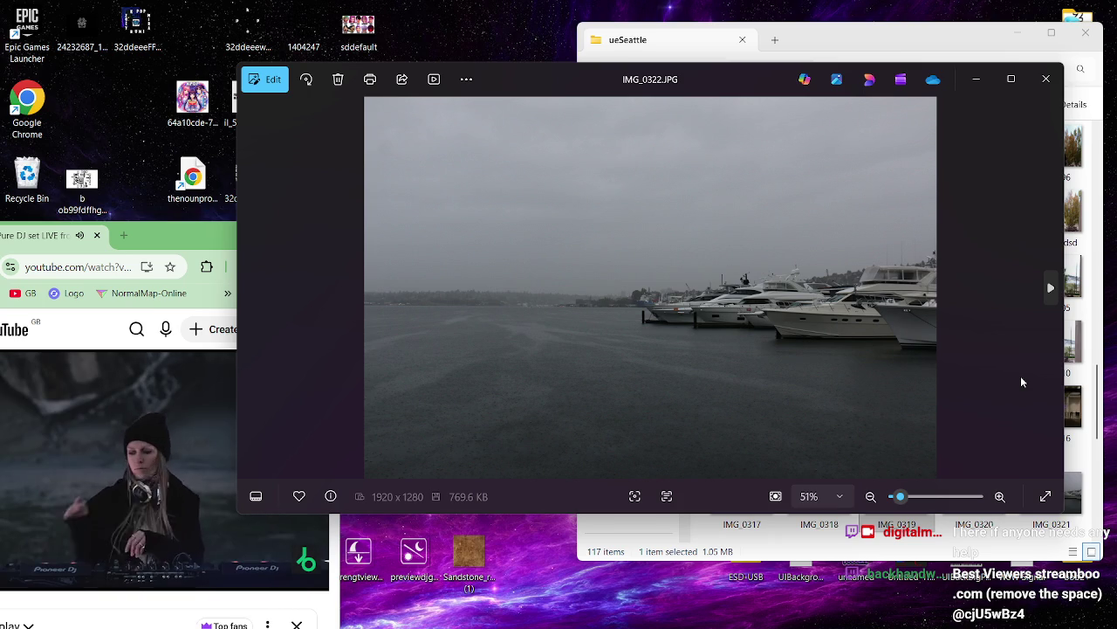
click(1046, 79)
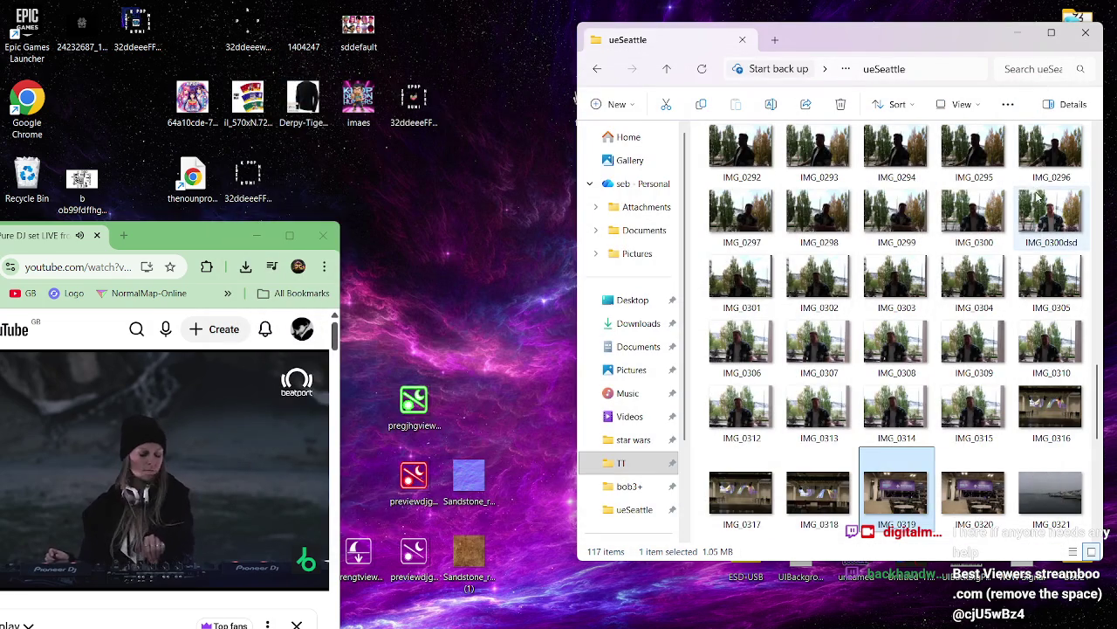
- Open IMG_0265 in Photos, then narrow the viewer and move it down-right
scroll(1037, 201, up, 5)
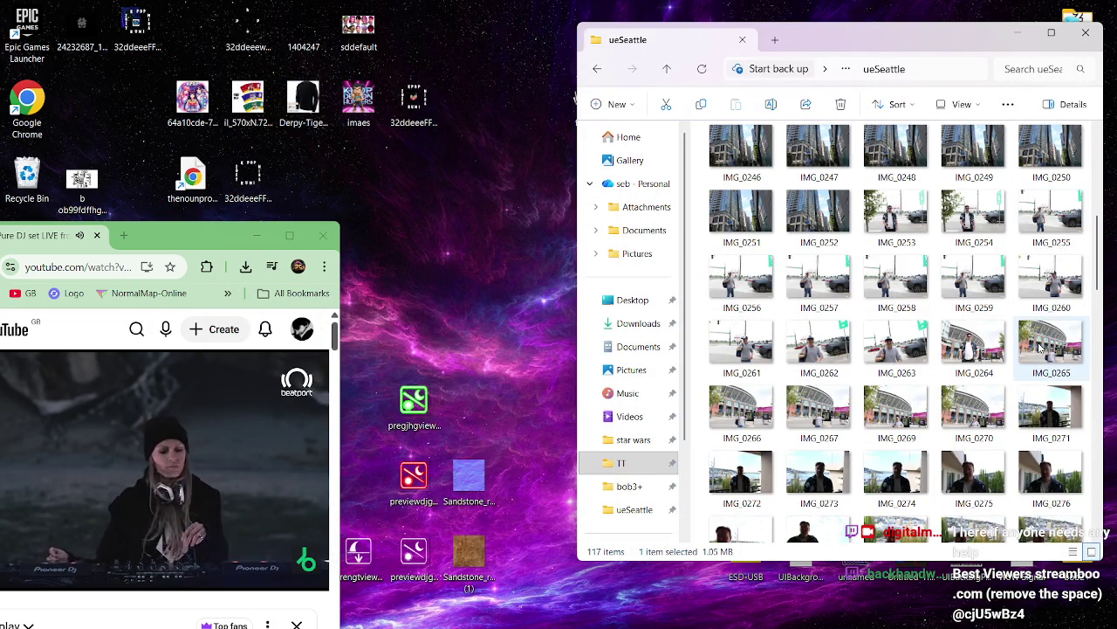
double_click(1052, 341)
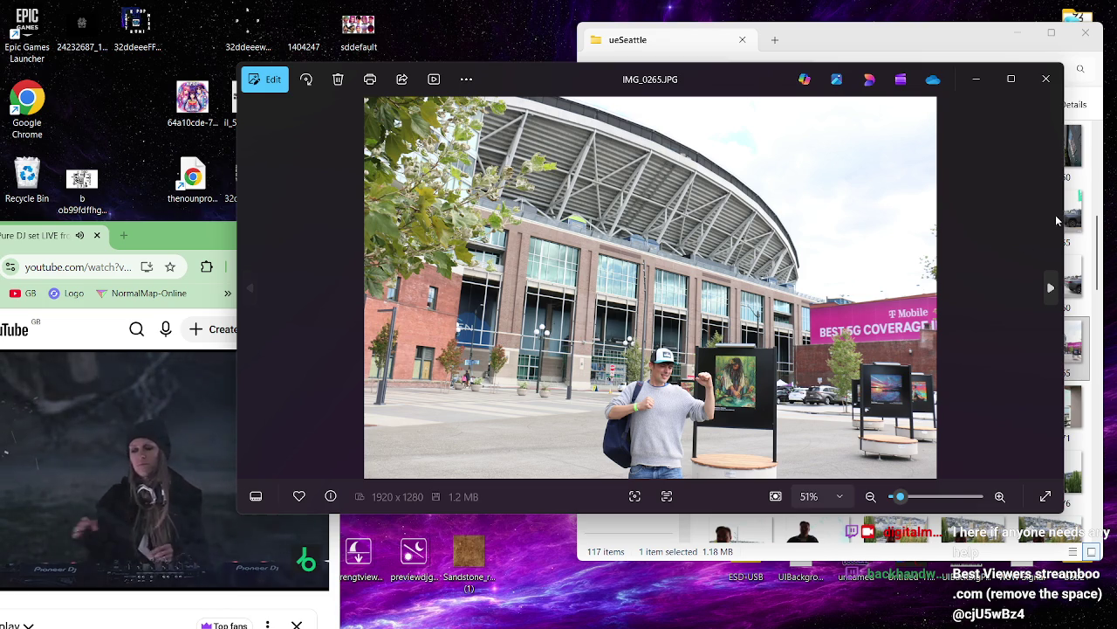
mouse_move(1064, 214)
mouse_down()
mouse_move(798, 174)
mouse_move(663, 175)
mouse_up()
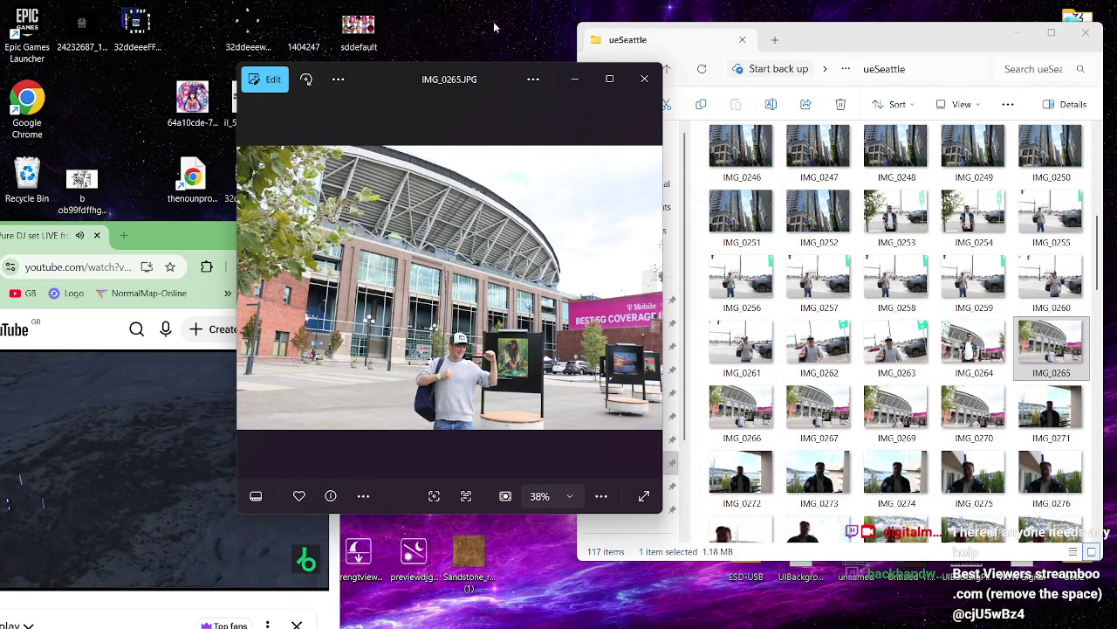
mouse_move(390, 87)
mouse_down()
mouse_move(551, 147)
mouse_move(557, 161)
mouse_up()
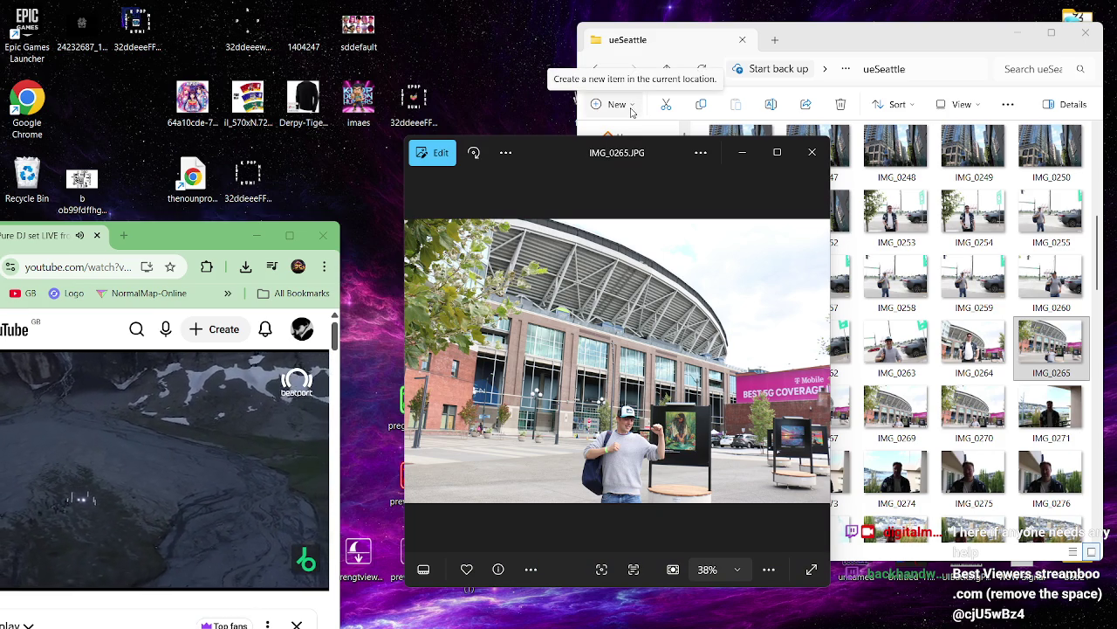
- View and close IMG_0276, close the ueSeattle folder and IMG_0265, then return to UEFN
click(1050, 483)
double_click(1050, 482)
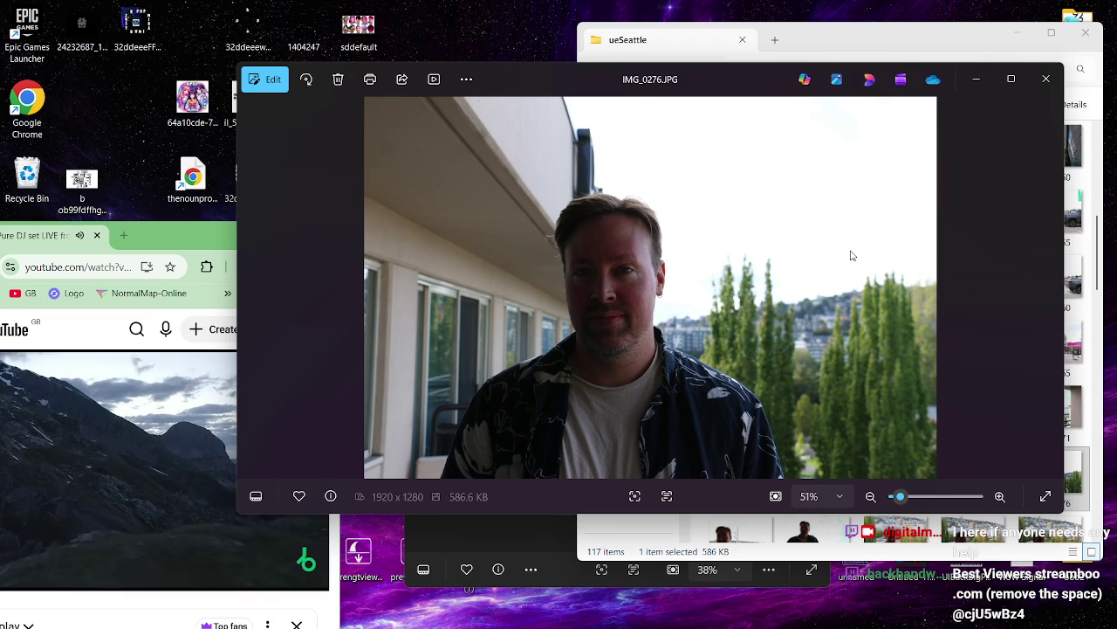
click(1045, 78)
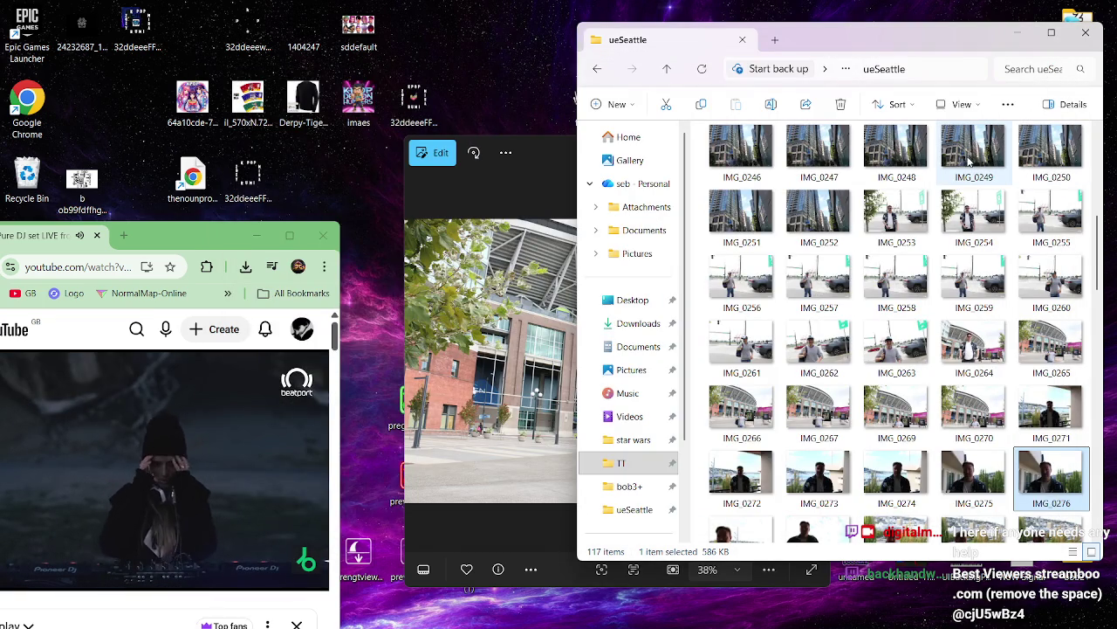
scroll(921, 152, up, 5)
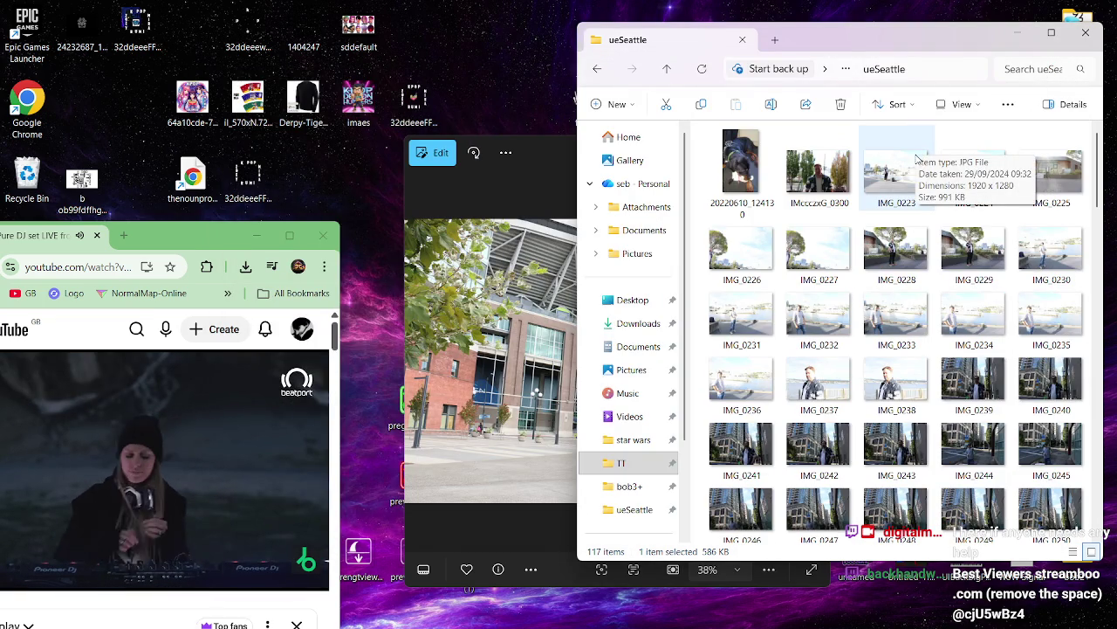
click(1086, 32)
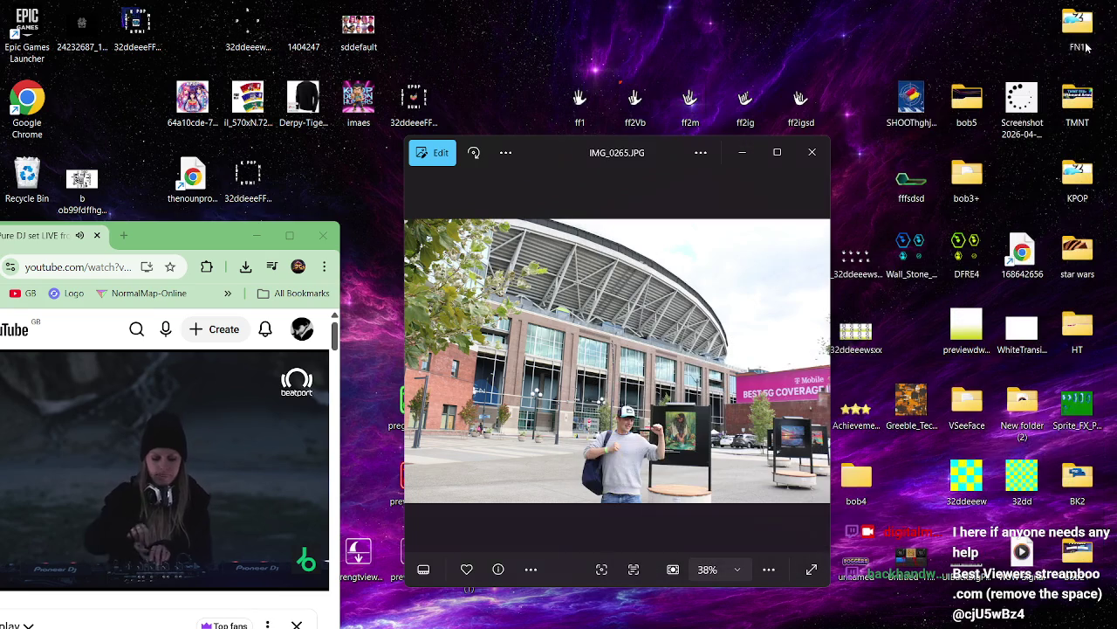
click(813, 152)
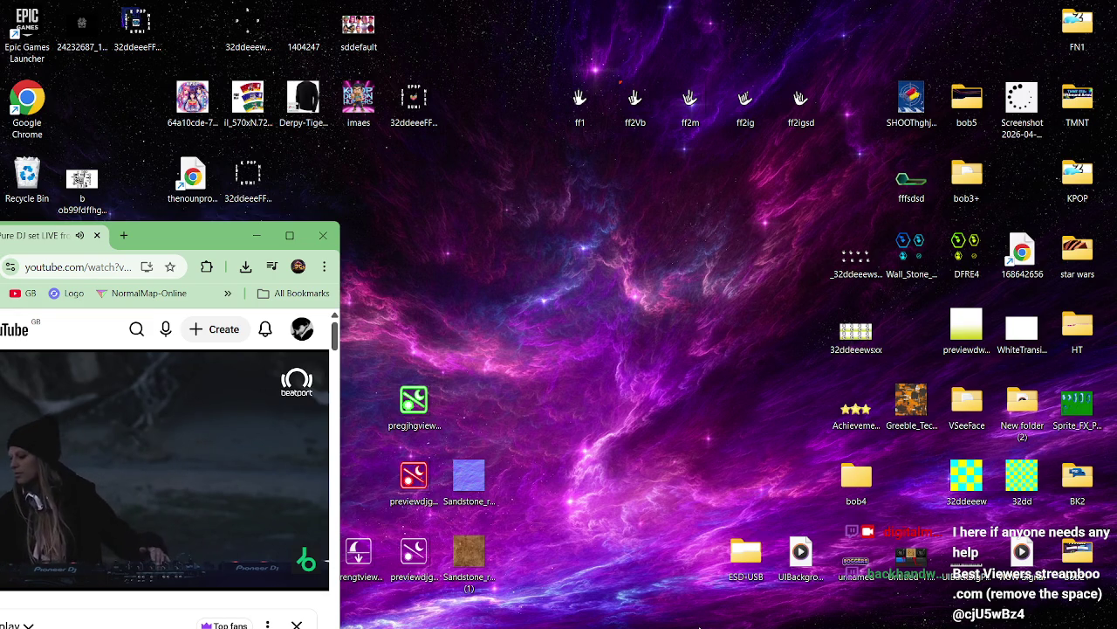
mouse_move(559, 625)
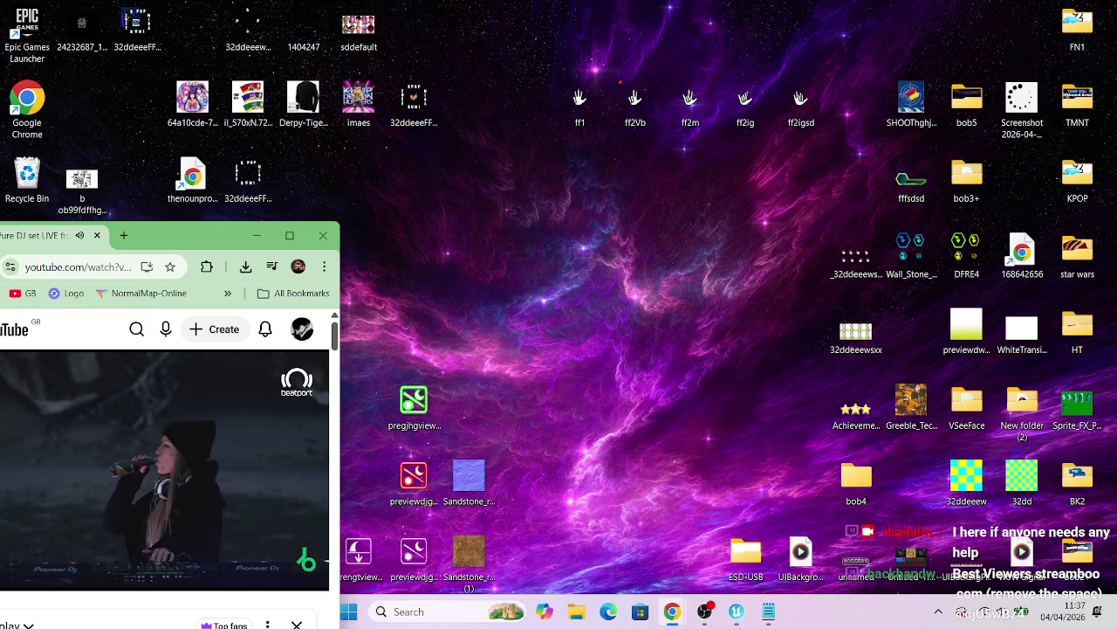
click(738, 613)
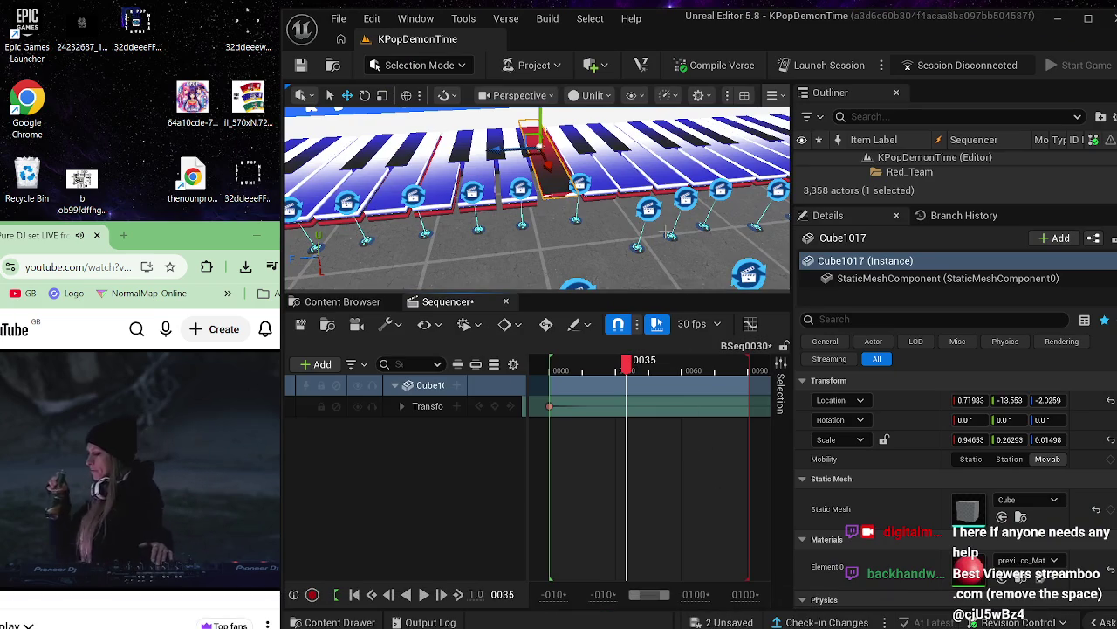
- Bring the view close to the piano keys and select Cinematic Sequence Device524
drag(663, 229, 594, 236)
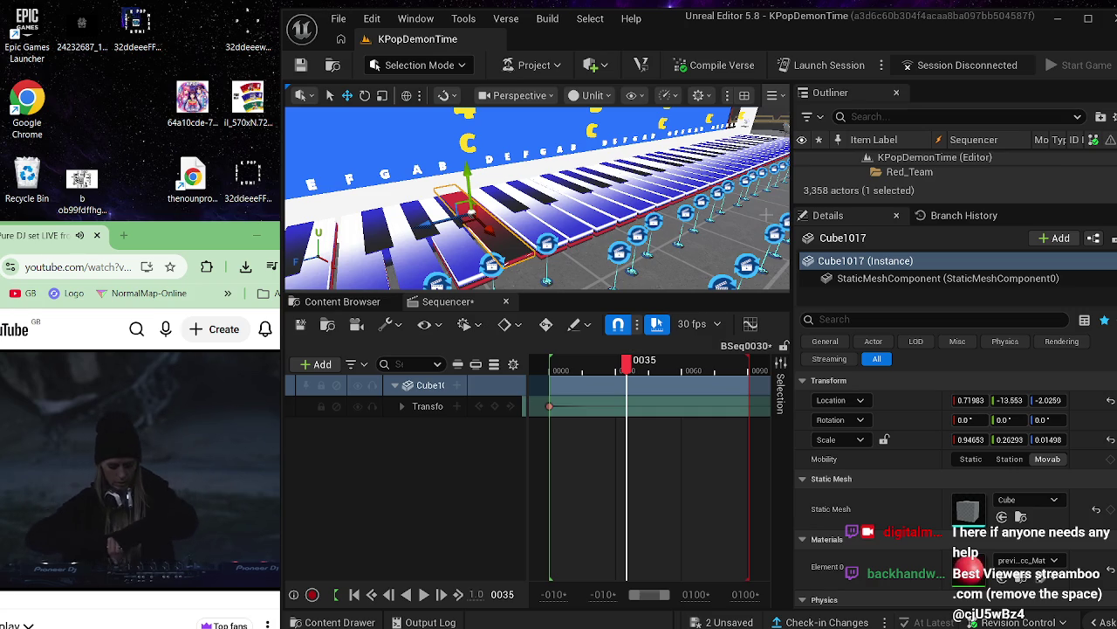
mouse_move(651, 250)
mouse_down()
mouse_move(638, 249)
mouse_move(650, 250)
mouse_up()
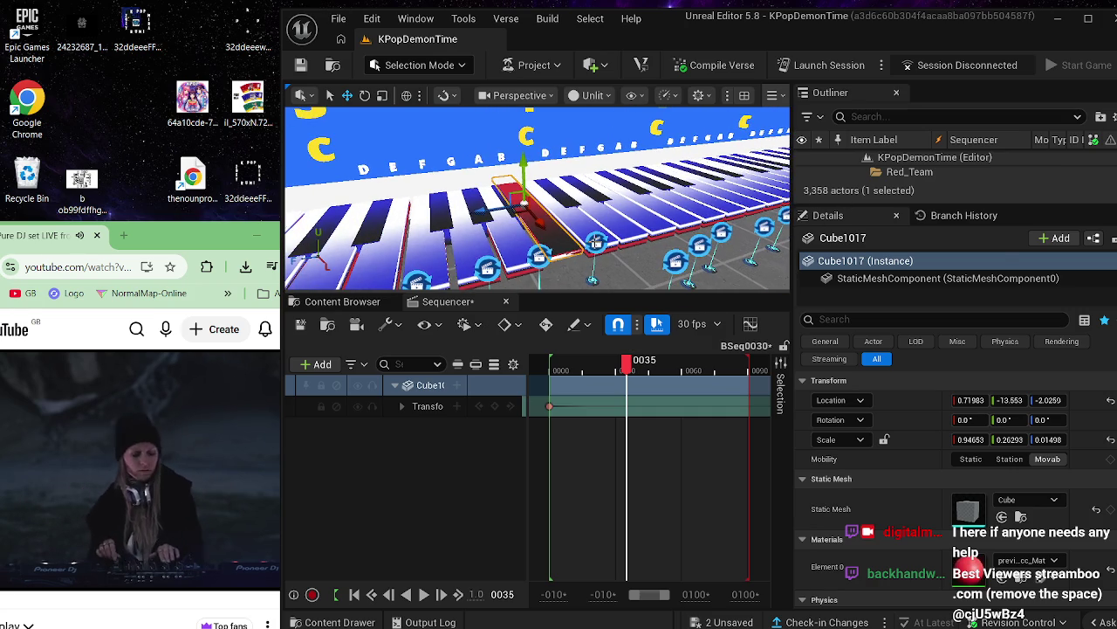
click(597, 242)
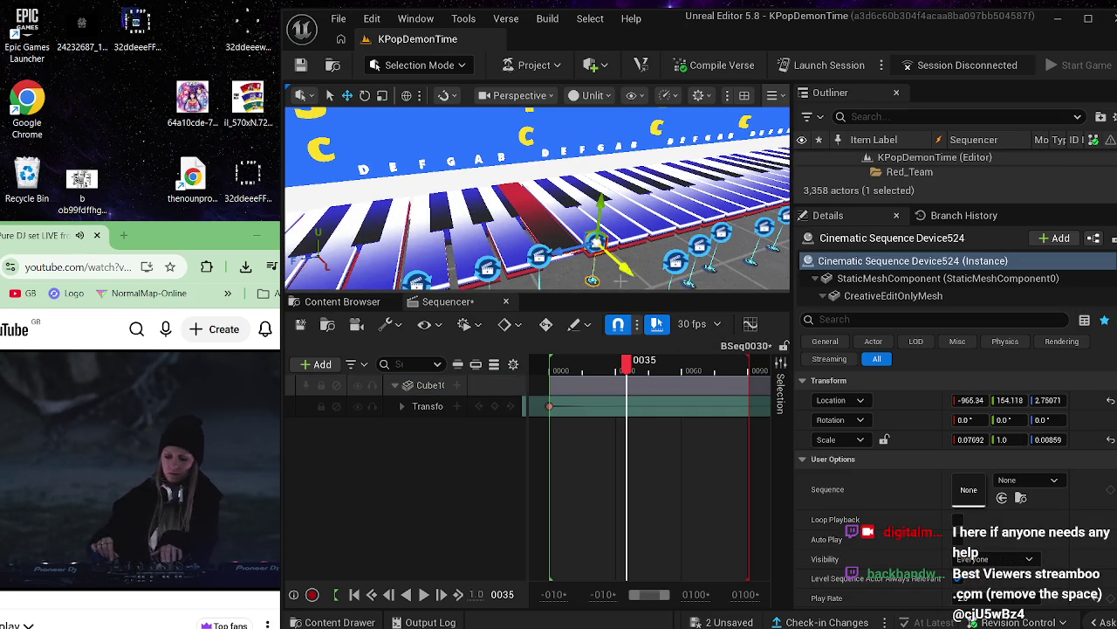
- Save BSeq0030, close the Sequencer and assign BSeq0030 as Device524's Sequence
click(300, 324)
click(507, 302)
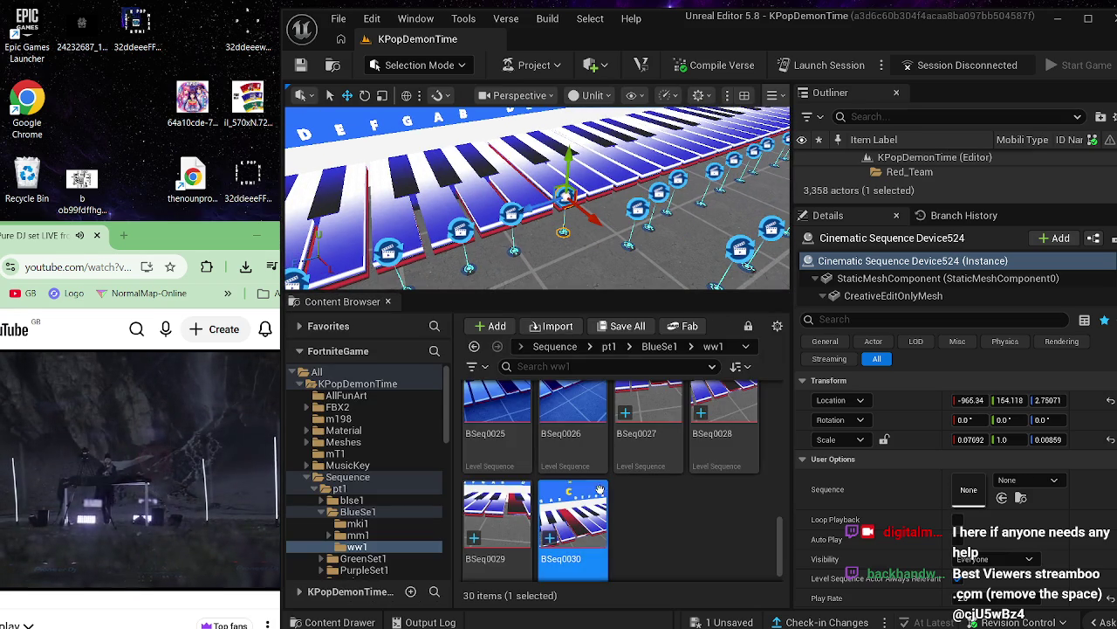
drag(572, 524, 969, 489)
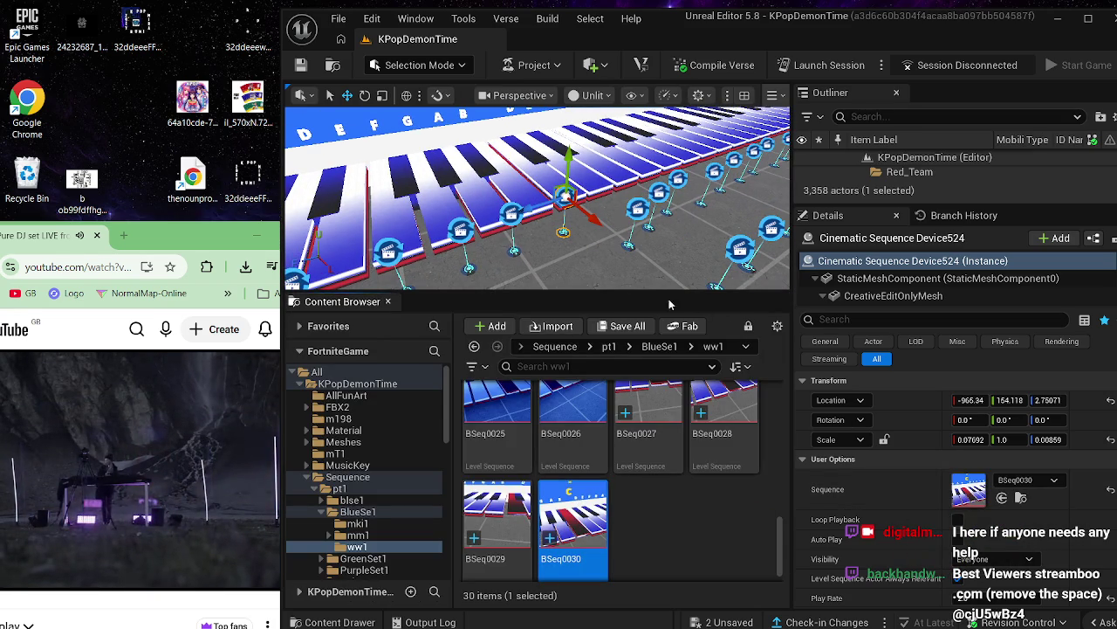
drag(590, 220, 626, 243)
- Select Cinematic Sequence Device525 and duplicate BSeq0030 as BSeq0031 in ww1
click(511, 214)
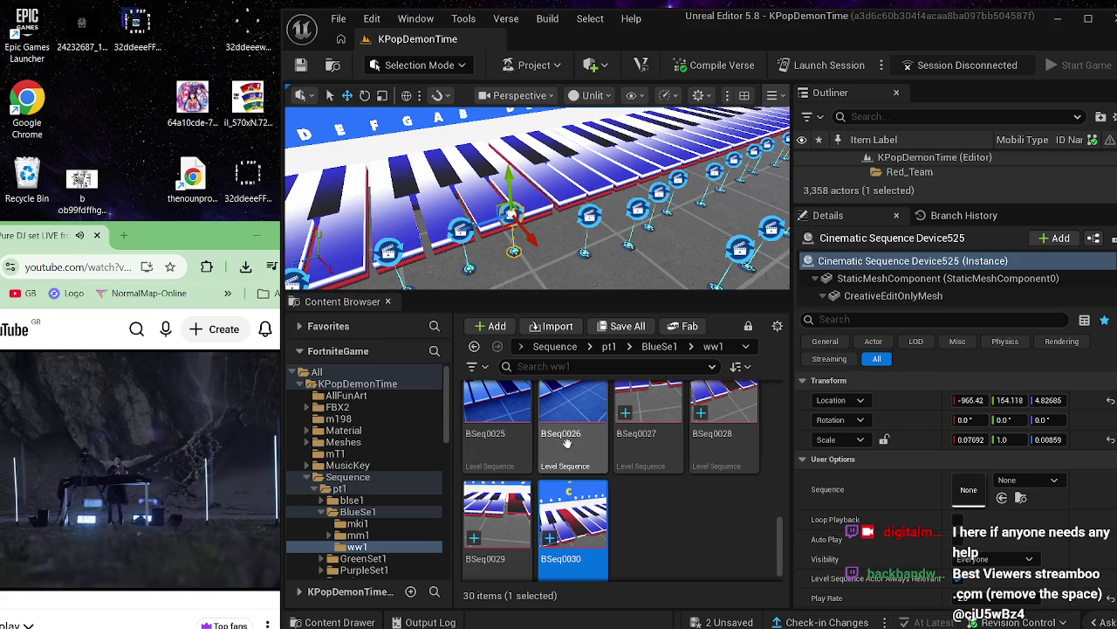
right_click(571, 523)
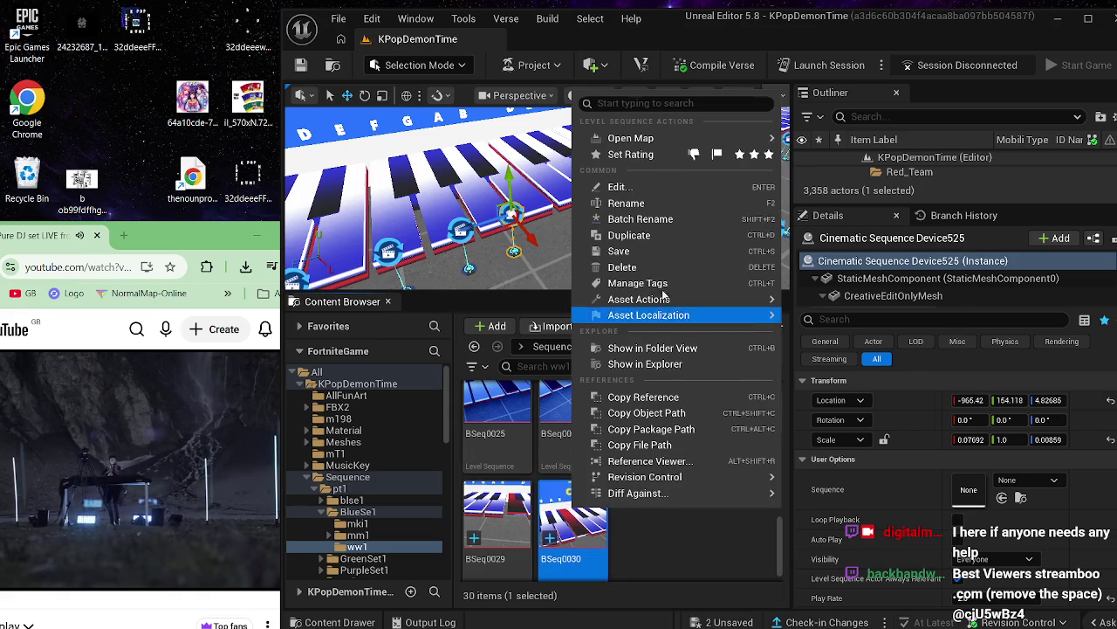
click(633, 235)
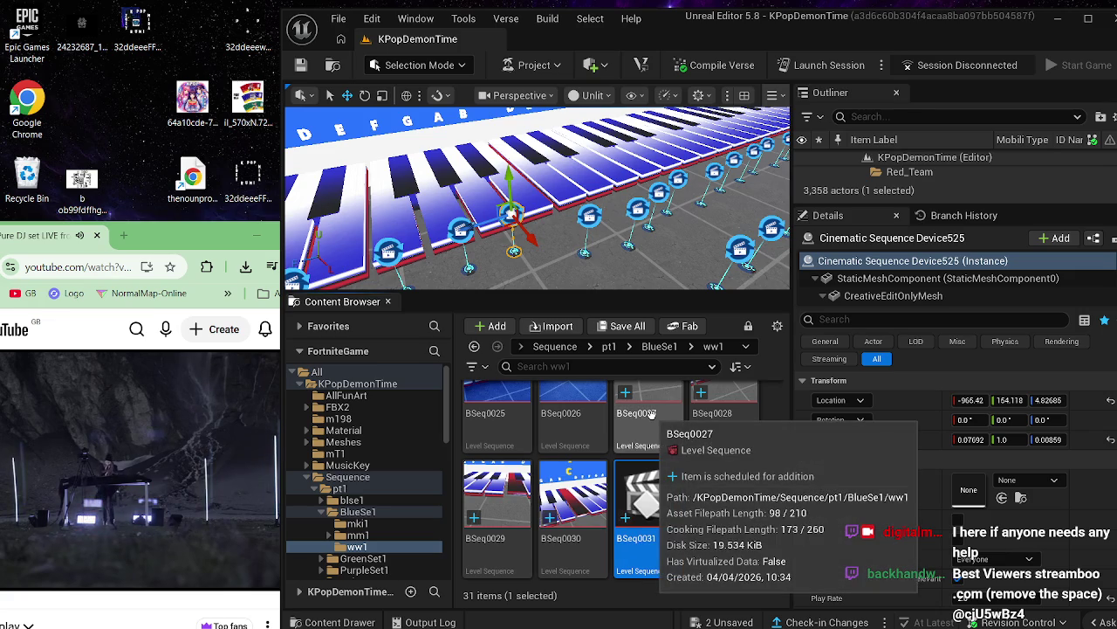
click(726, 491)
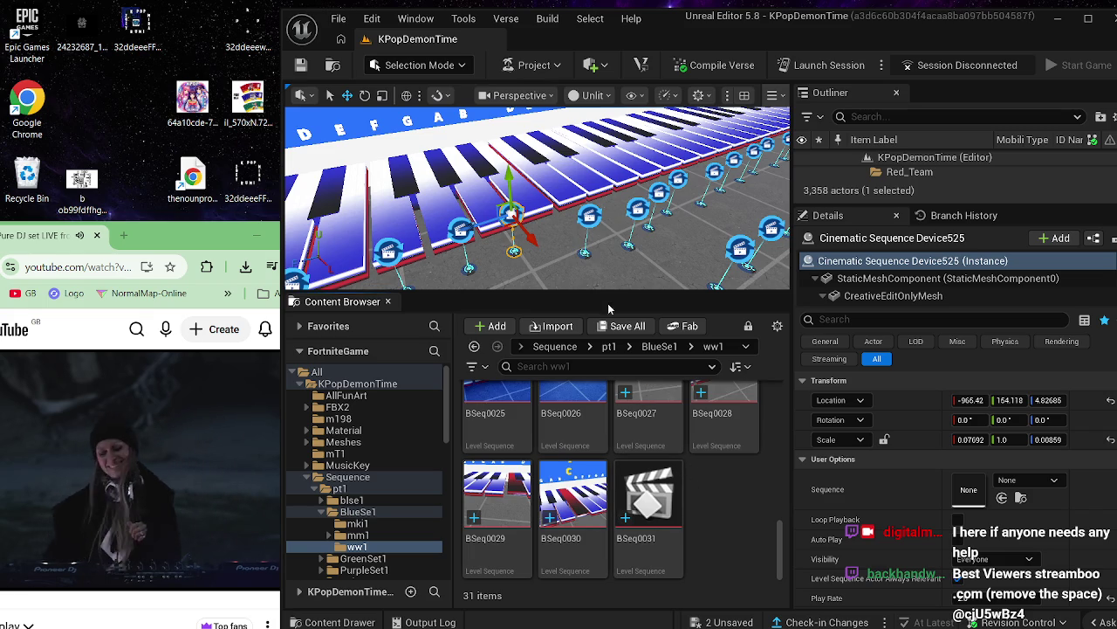
drag(537, 199, 642, 185)
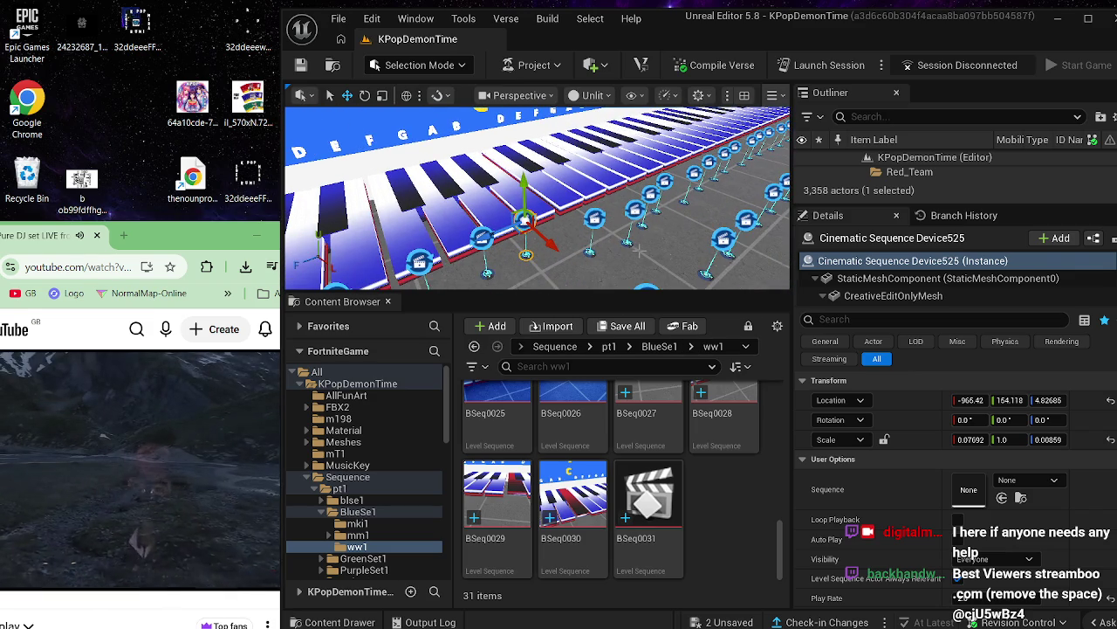
- In BSeq0031, replace the copied Cube1017 track with a Cube1018 actor track
double_click(644, 481)
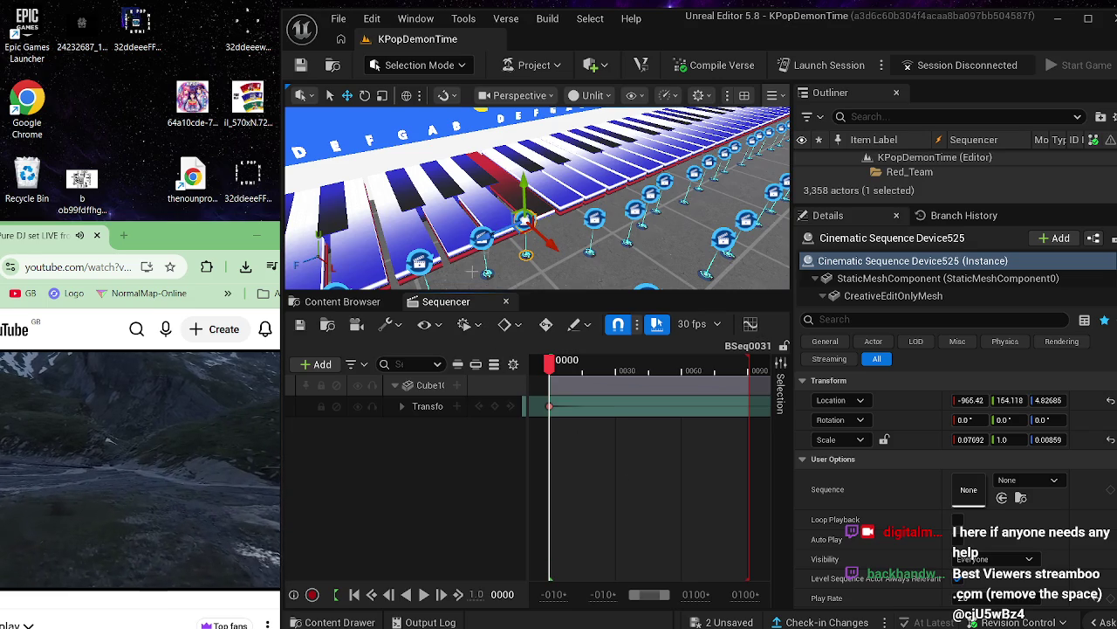
click(419, 386)
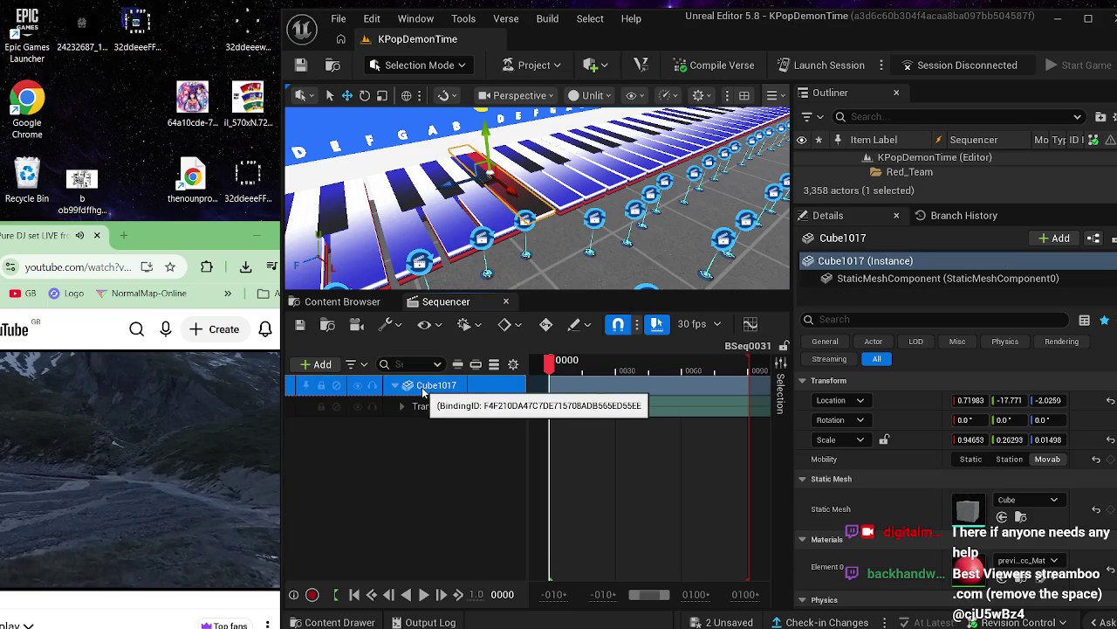
key(Delete)
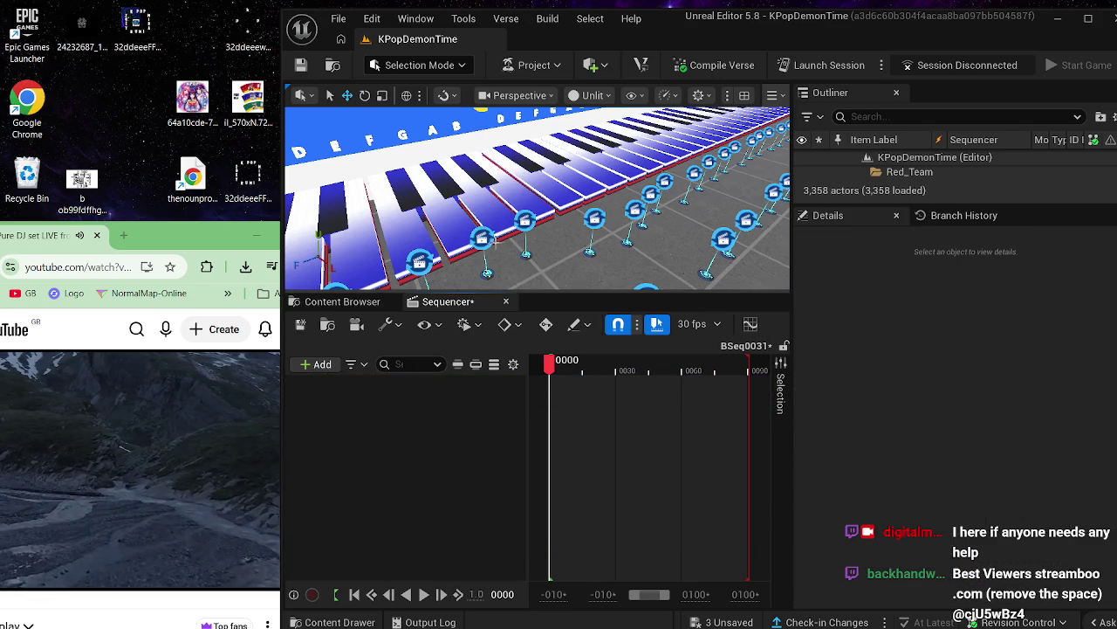
click(509, 237)
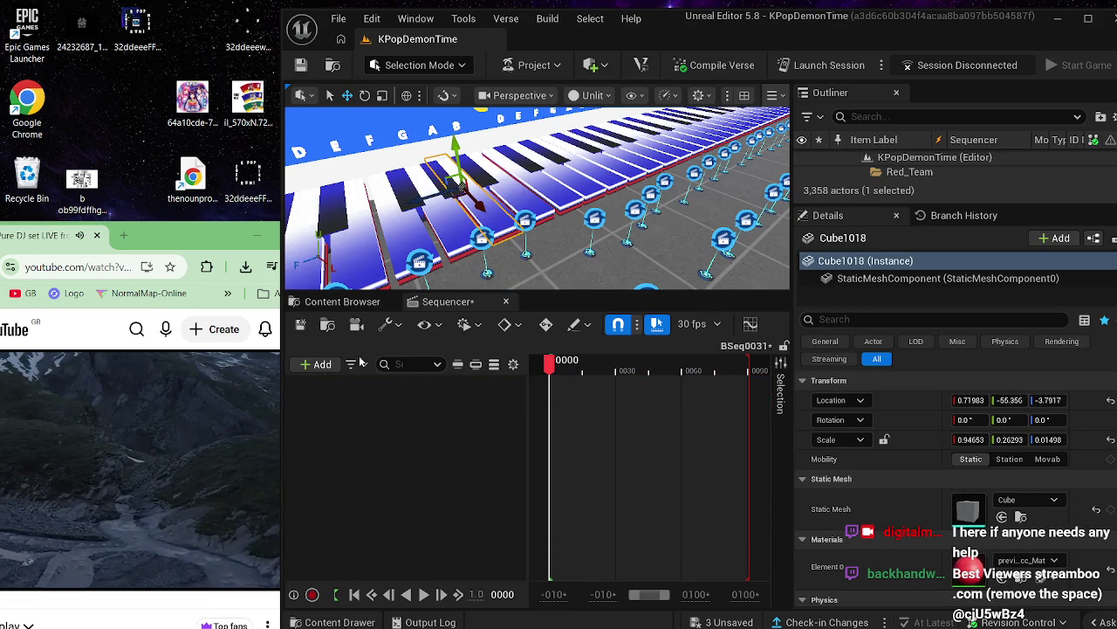
click(316, 364)
mouse_move(367, 92)
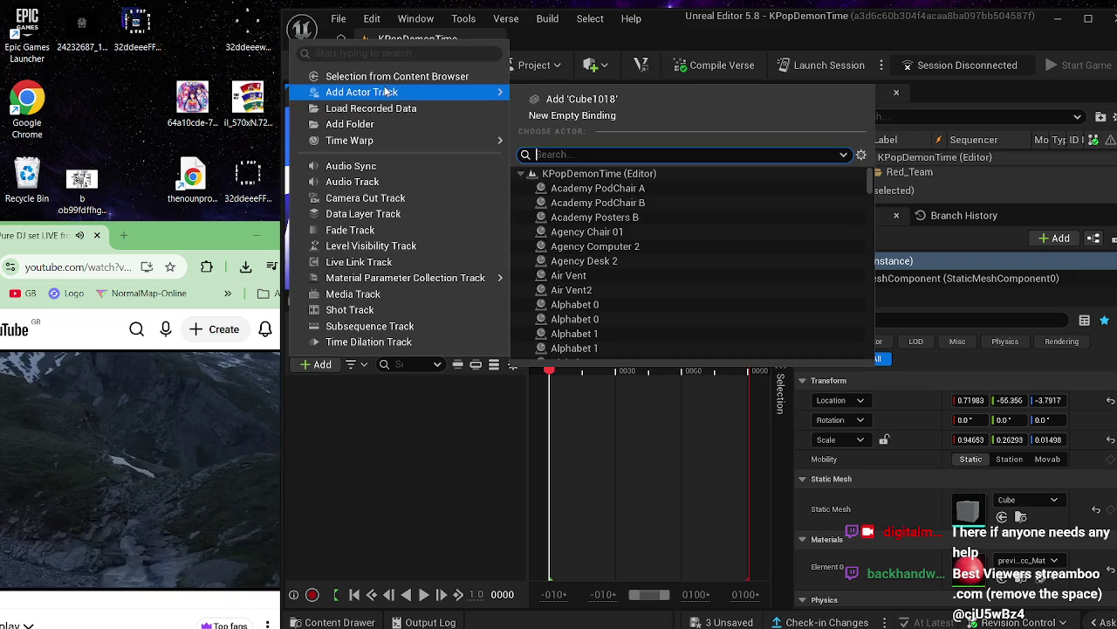
click(566, 97)
- Keep Cube1018's Transform key at frame 0, preview to 0106, save BSeq0031, and select the red key's device
click(441, 388)
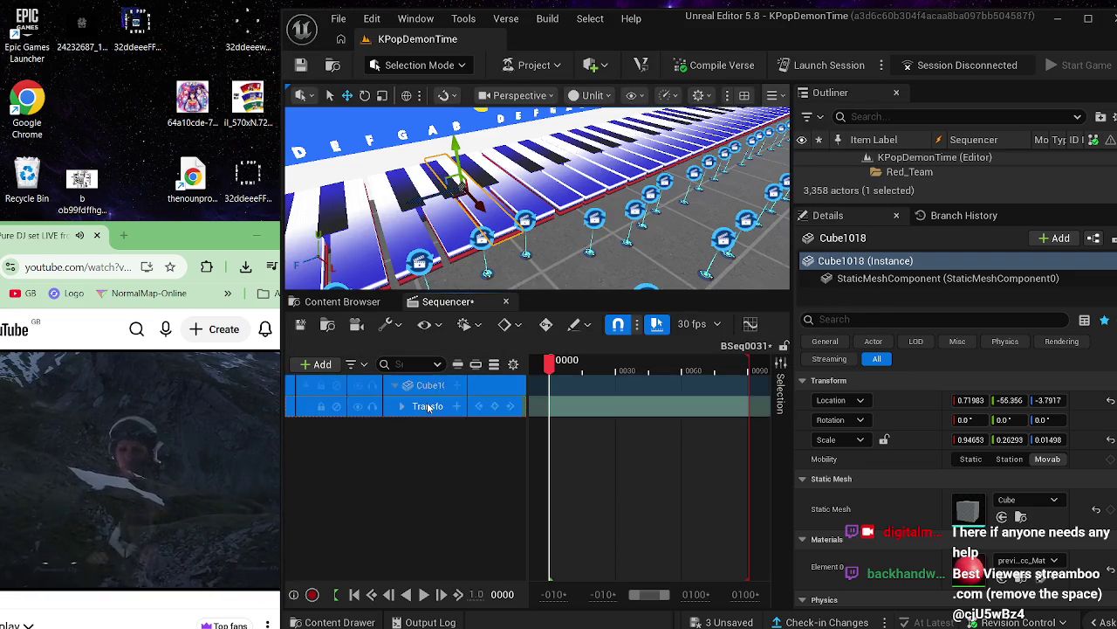
key(Delete)
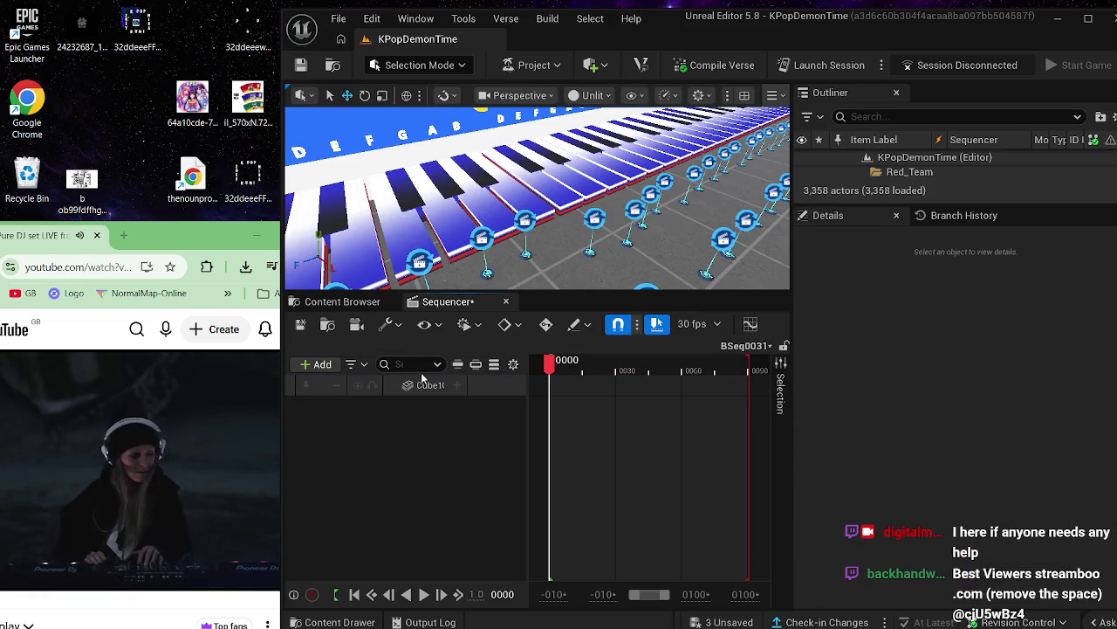
click(425, 388)
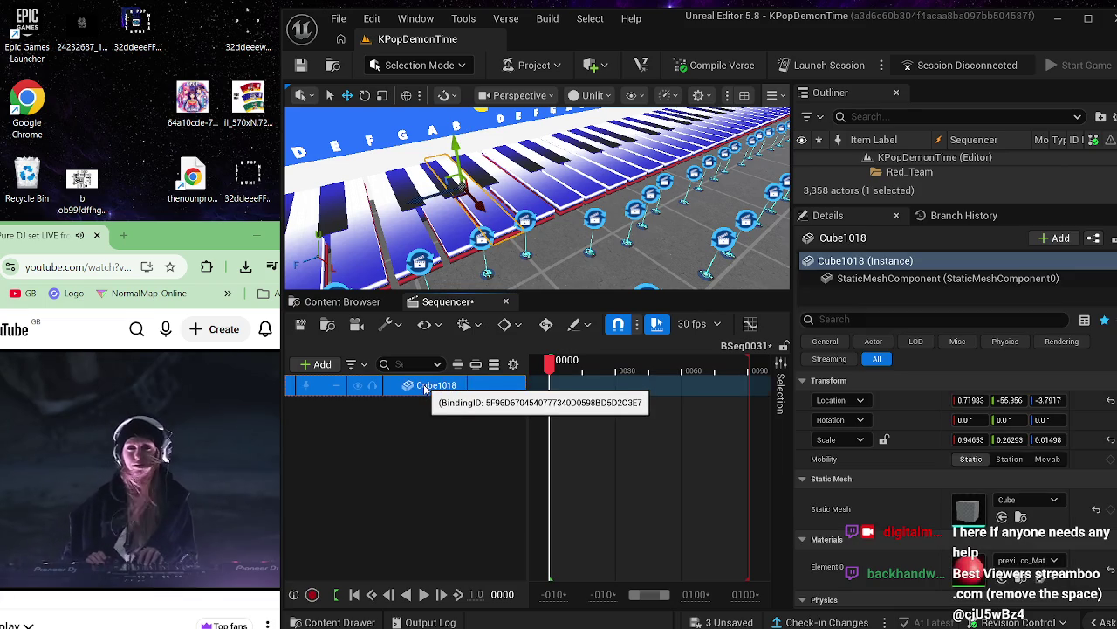
key(ctrl+z)
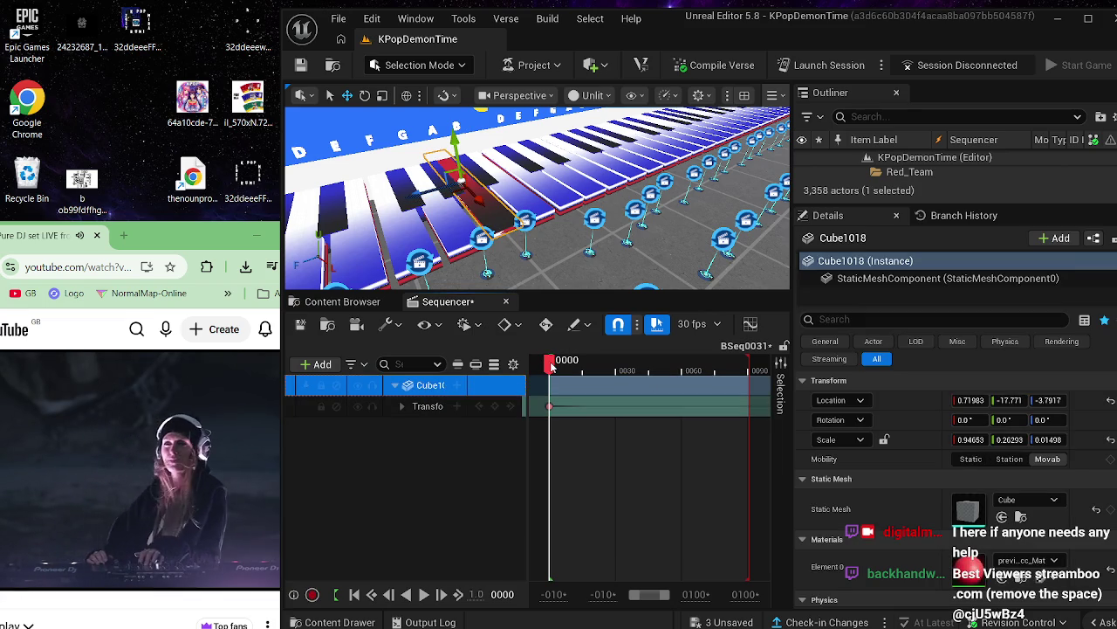
drag(550, 367, 764, 359)
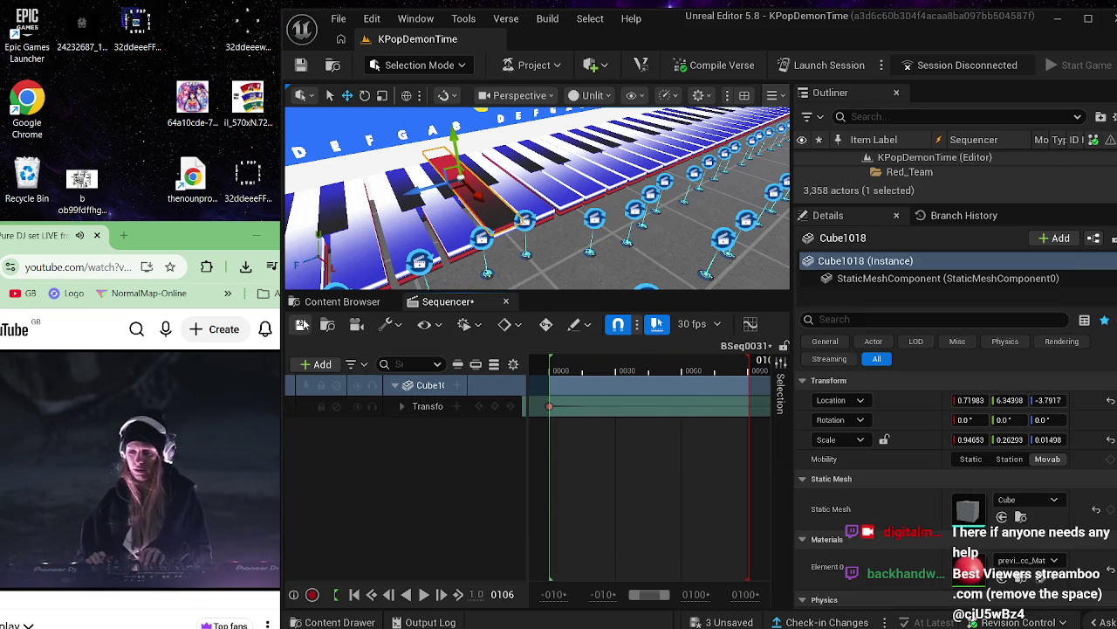
click(302, 324)
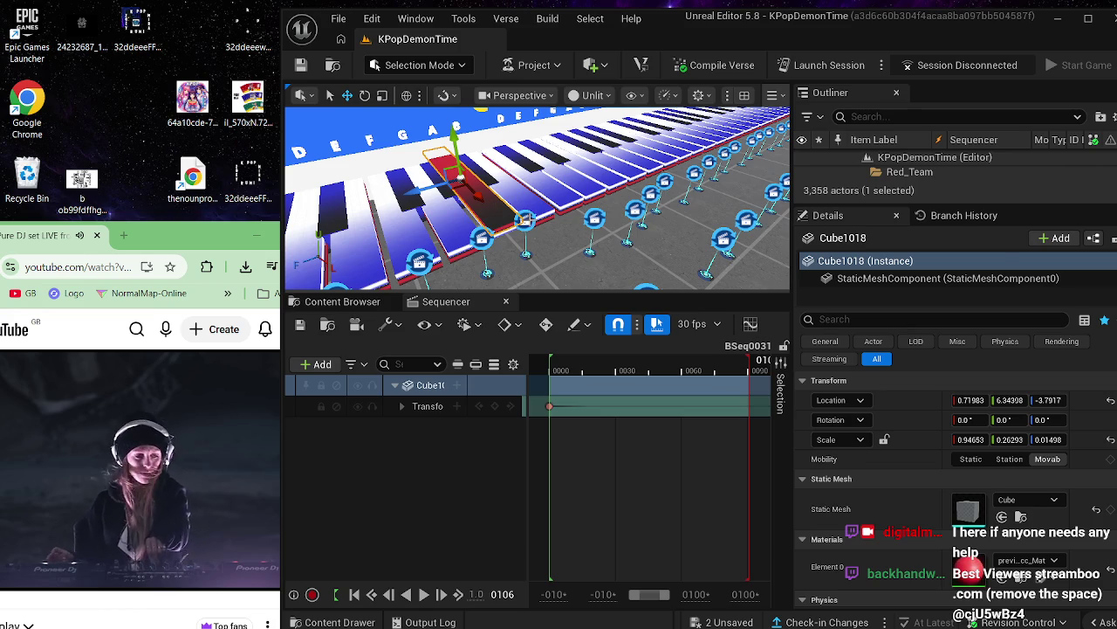
click(527, 219)
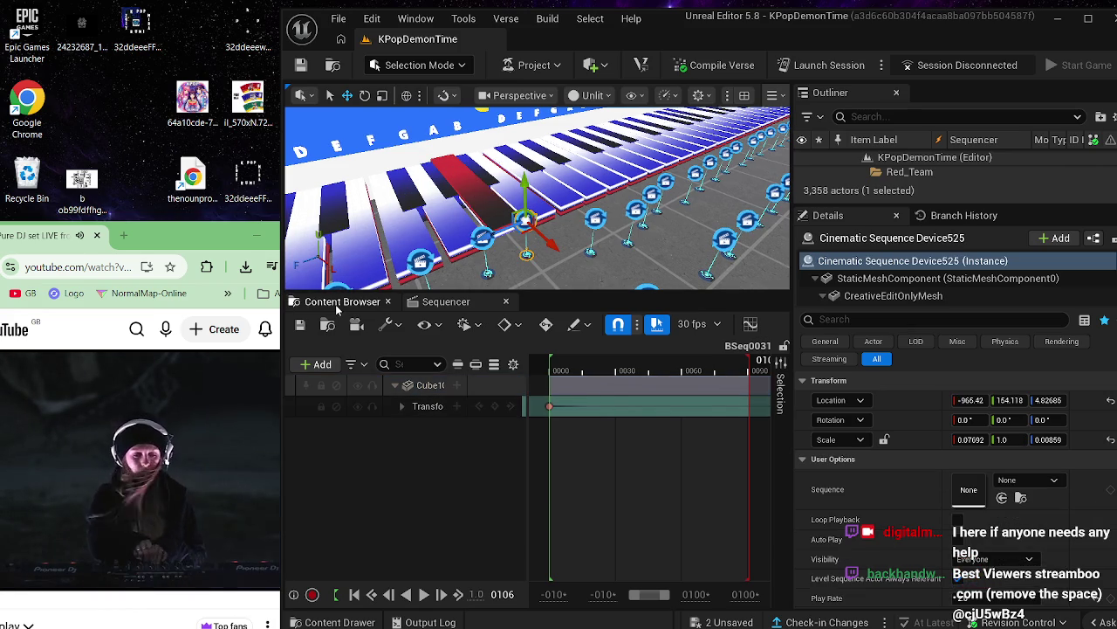
- Drag BSeq0031 from ww1 into Cinematic Sequence Device525's Sequence slot
click(342, 302)
click(586, 220)
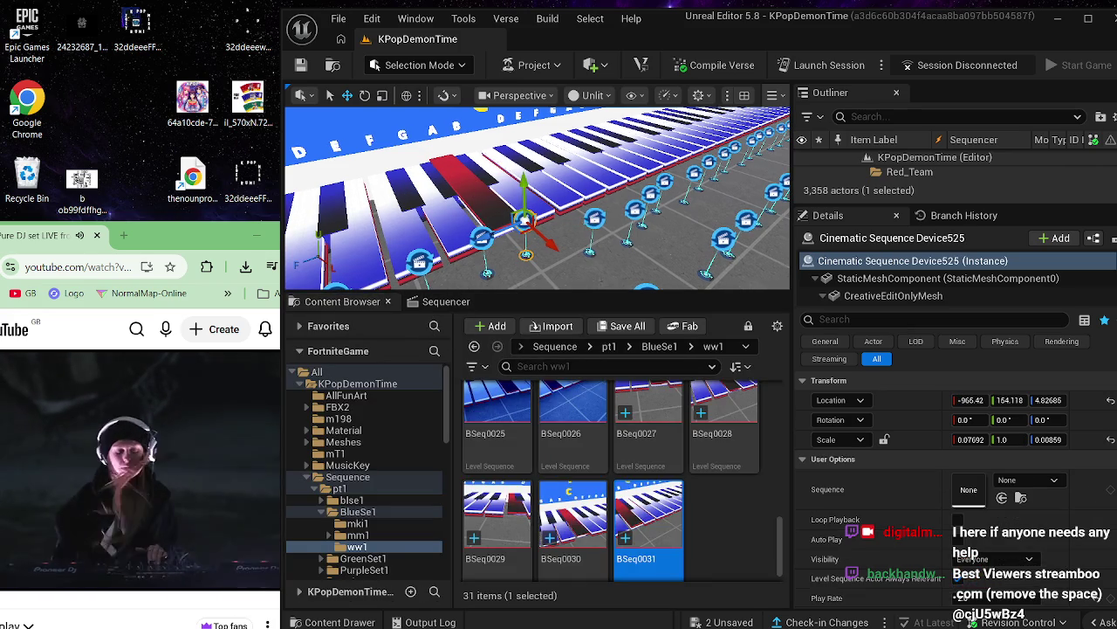
click(525, 220)
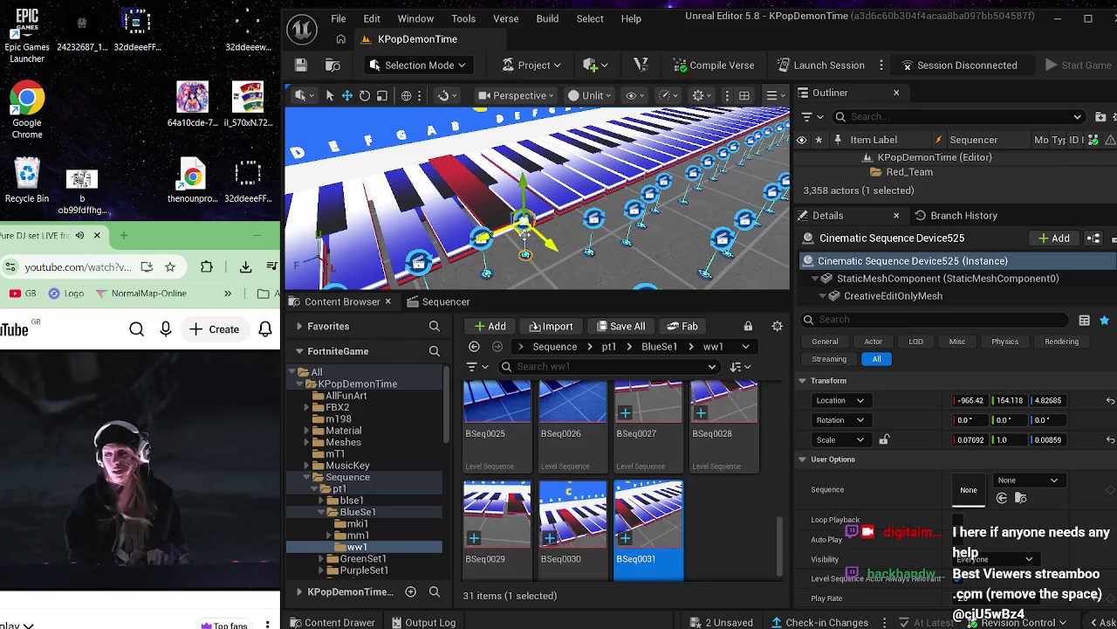
drag(663, 513, 971, 489)
mouse_move(683, 233)
mouse_down()
mouse_move(655, 291)
mouse_move(622, 297)
mouse_up()
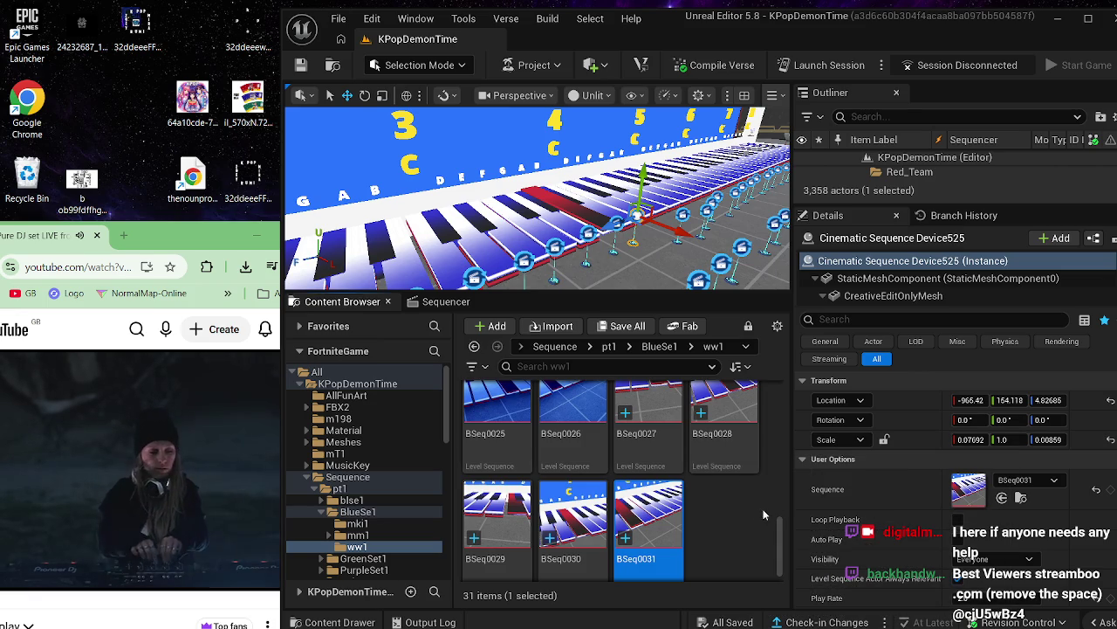
scroll(755, 509, down, 1)
key(d)
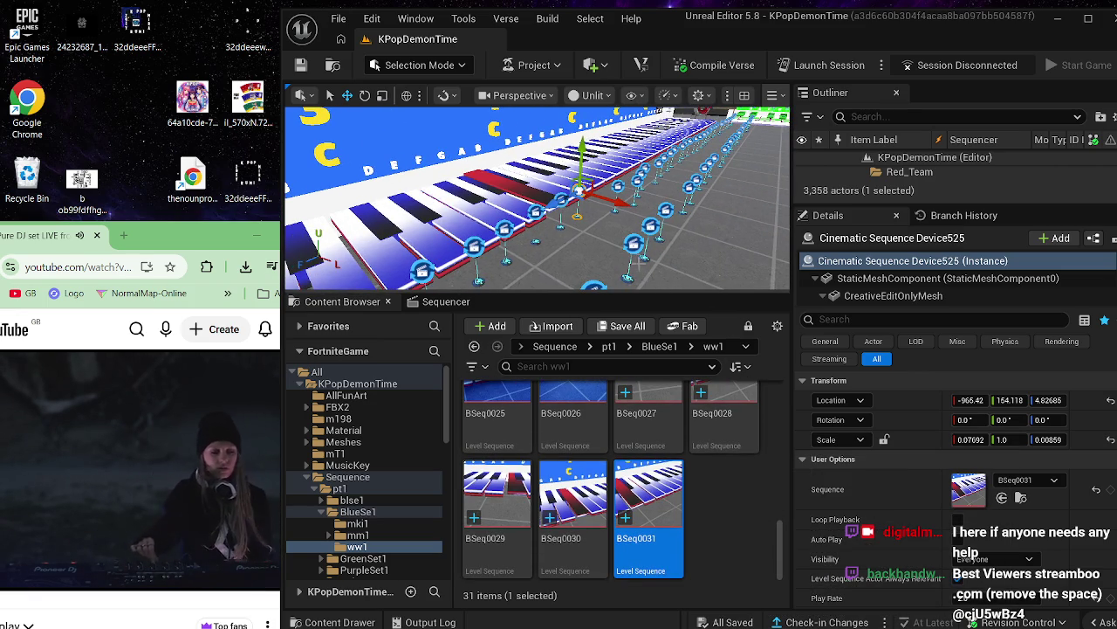
key(d)
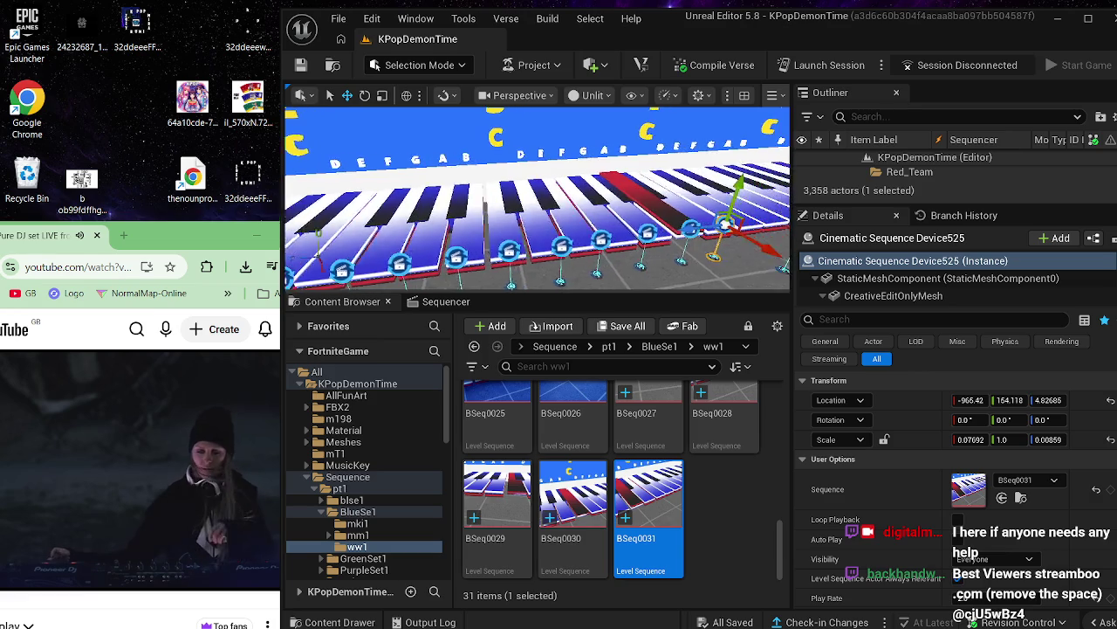
key(d)
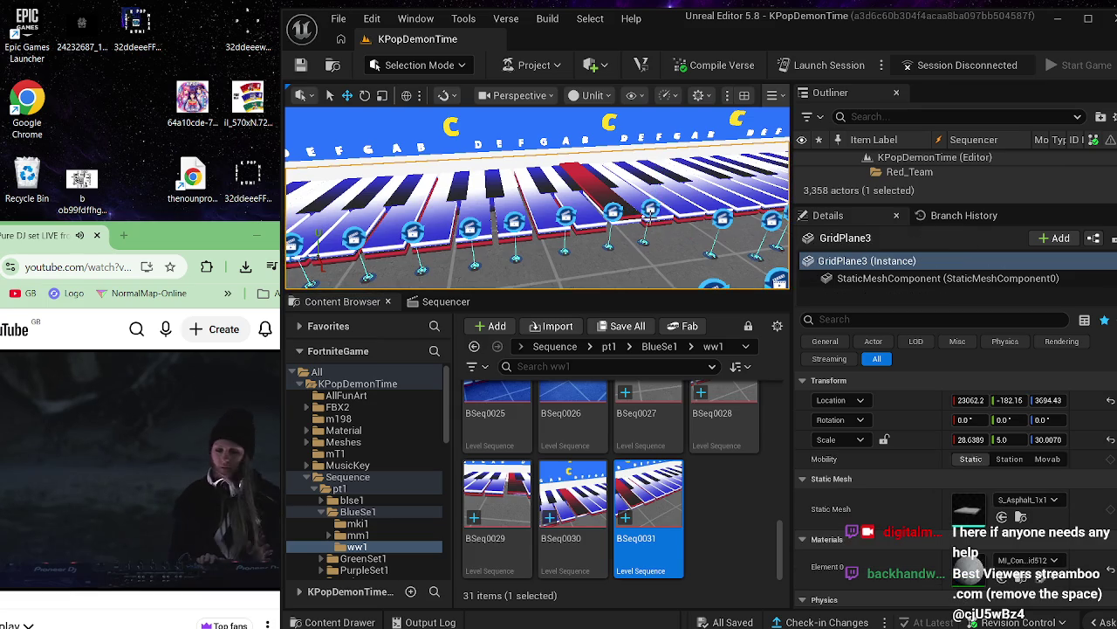
- Duplicate BSeq0031 as BSeq0032 in the ww1 folder
right_click(669, 502)
click(774, 225)
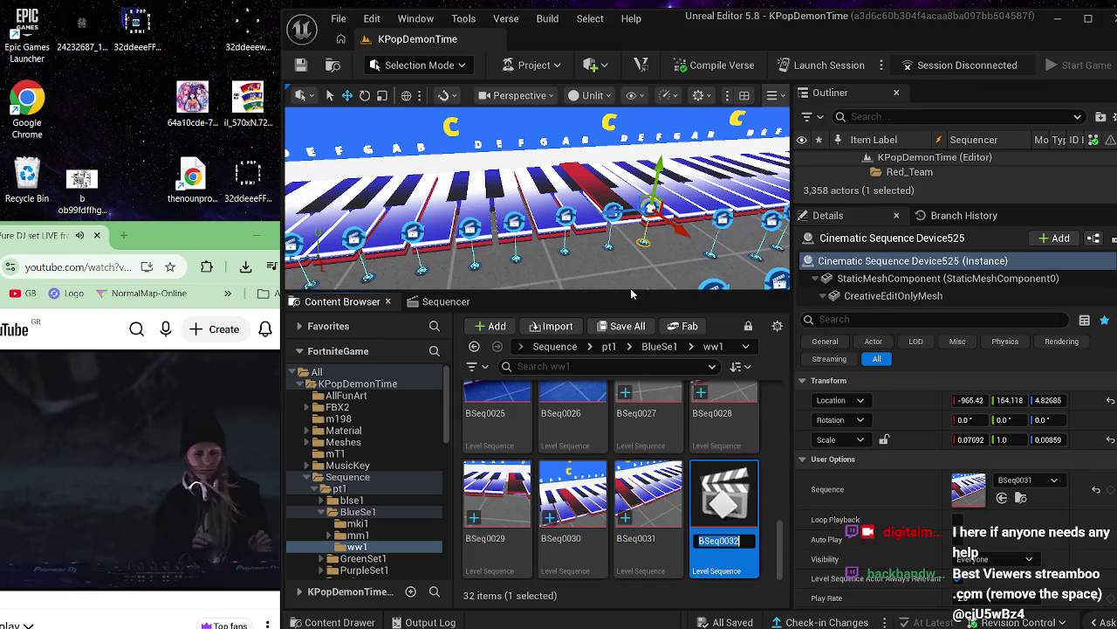
key(Return)
- Assign BSeq0032 to Cinematic Sequence Device526 and open it in the Sequencer
click(626, 249)
click(614, 213)
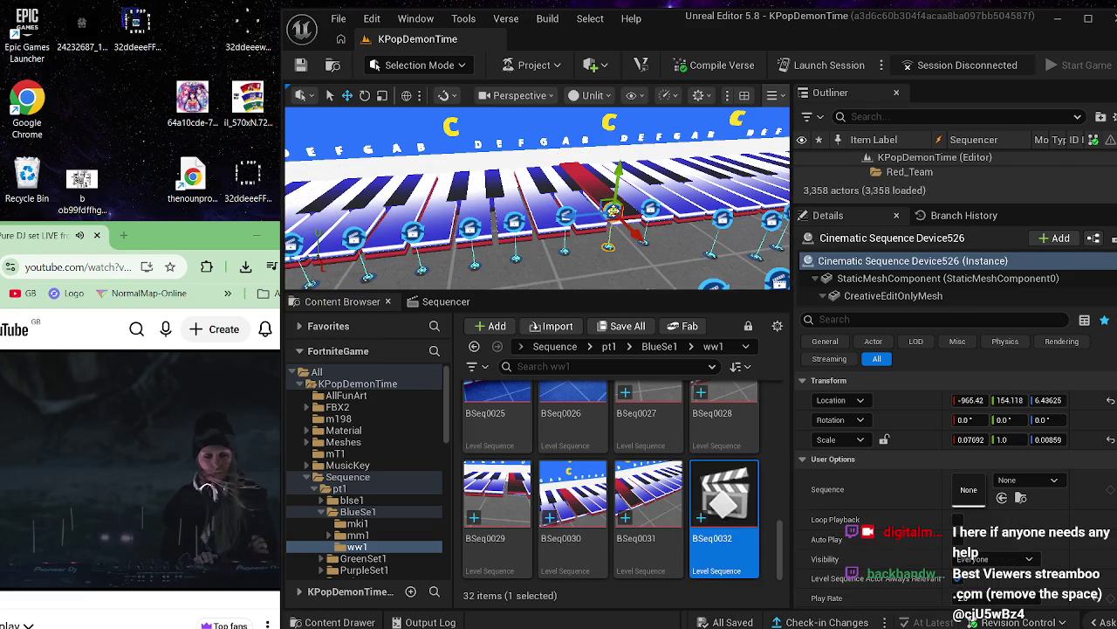
mouse_move(725, 497)
mouse_down()
mouse_move(960, 515)
mouse_move(986, 494)
mouse_move(979, 499)
mouse_up()
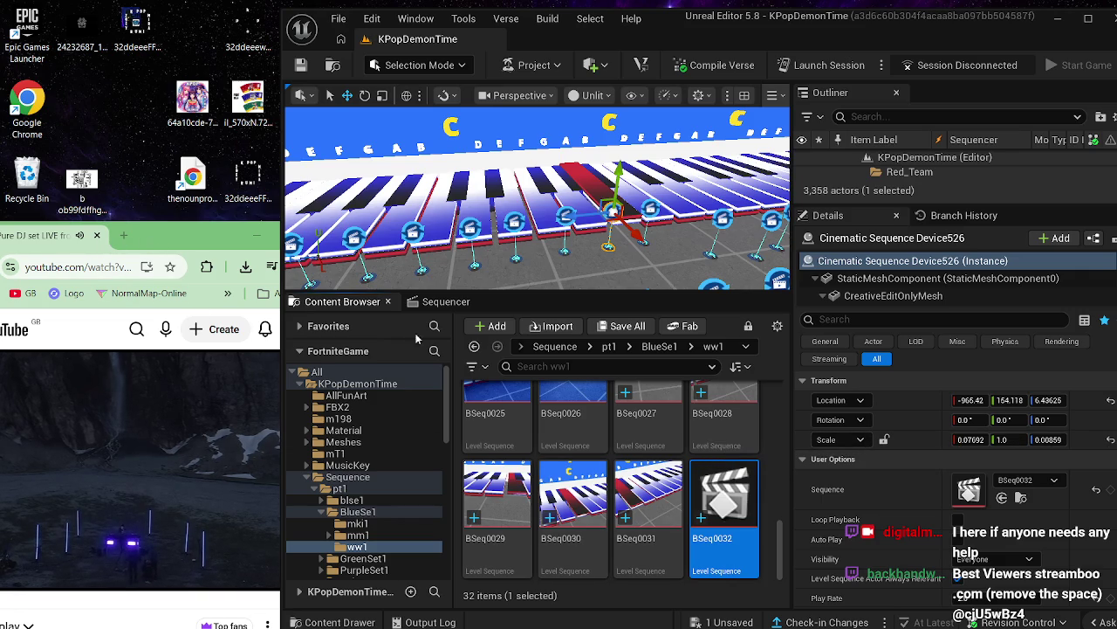
mouse_move(733, 499)
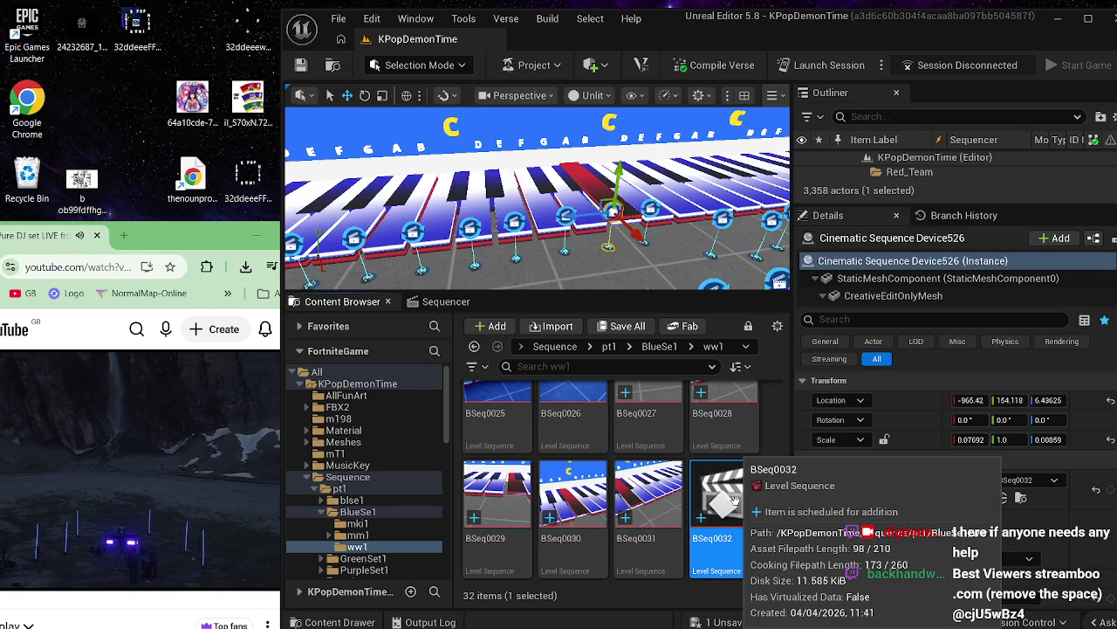
double_click(733, 500)
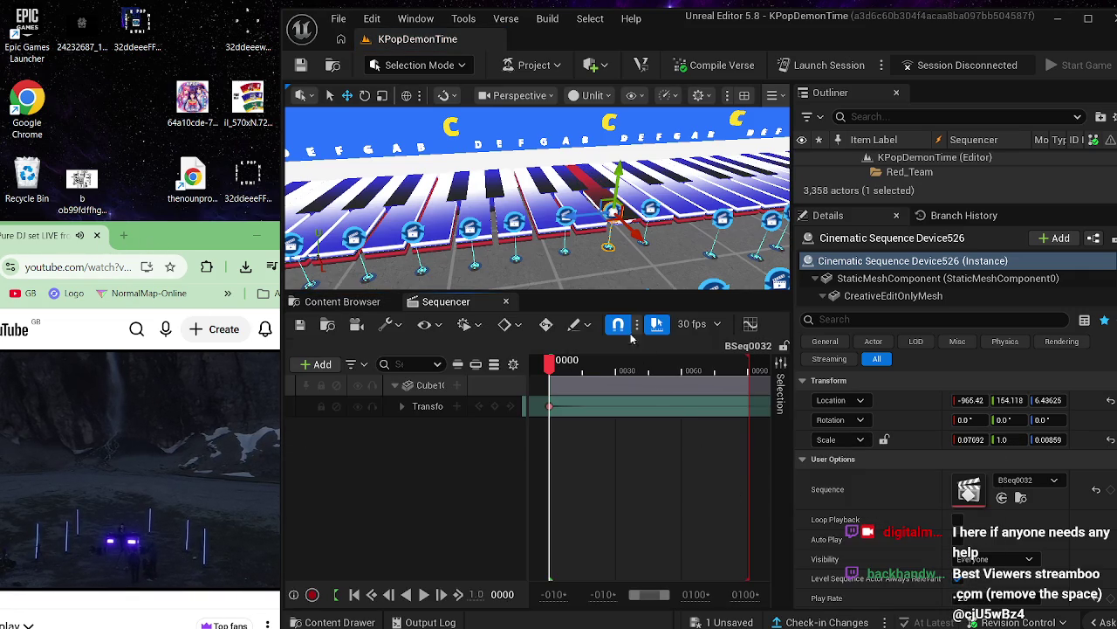
- Delete BSeq0032's copied cube track and select Cube1018 in the level
right_click(441, 385)
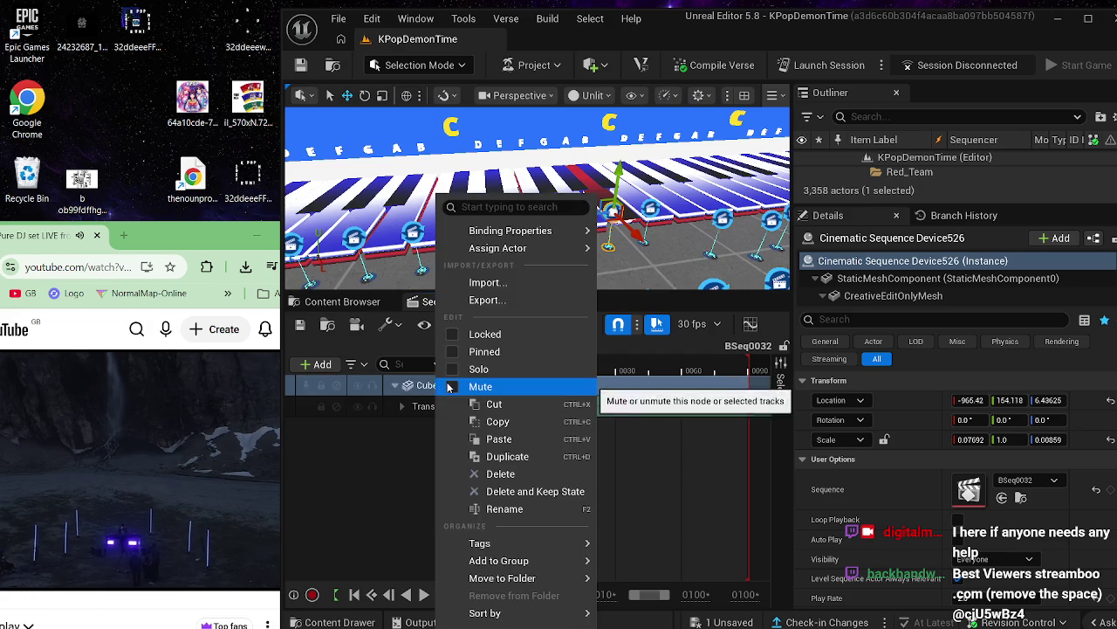
click(558, 474)
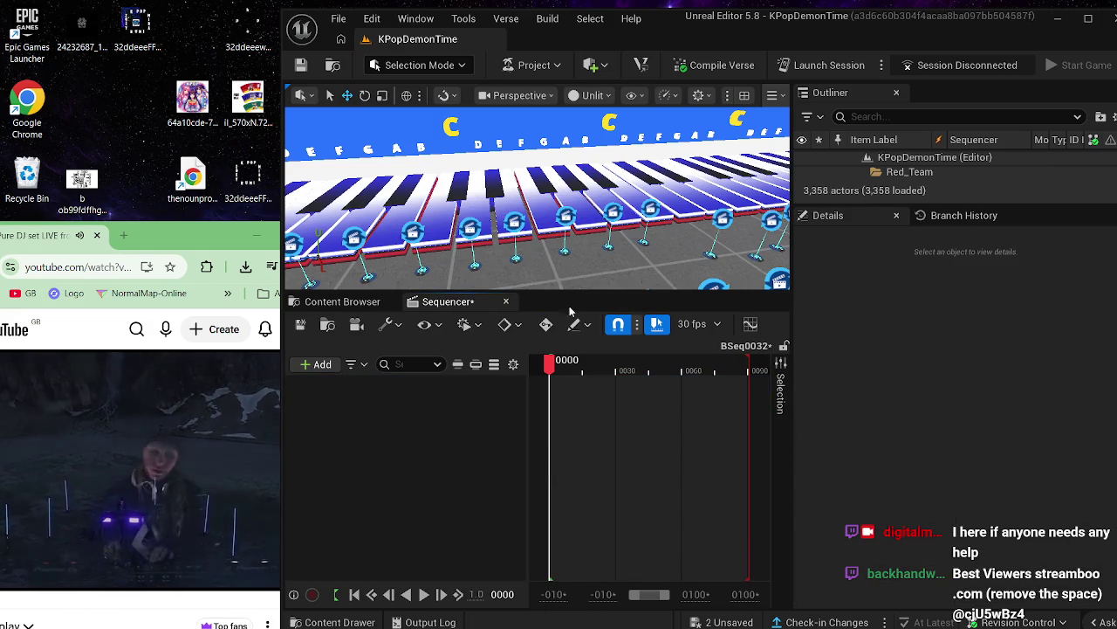
click(542, 253)
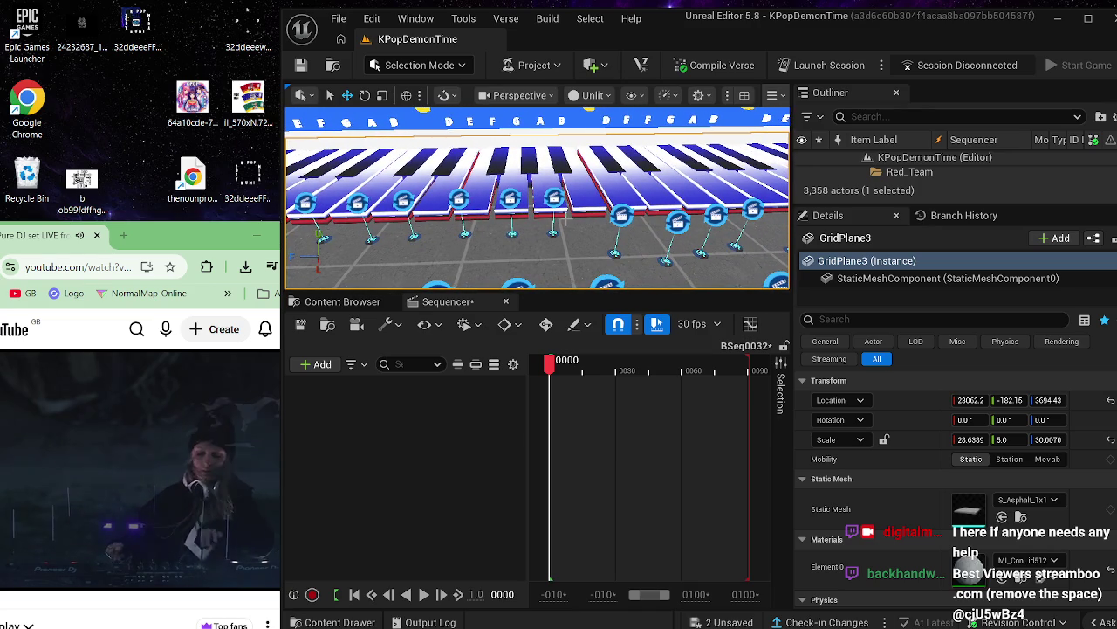
click(537, 174)
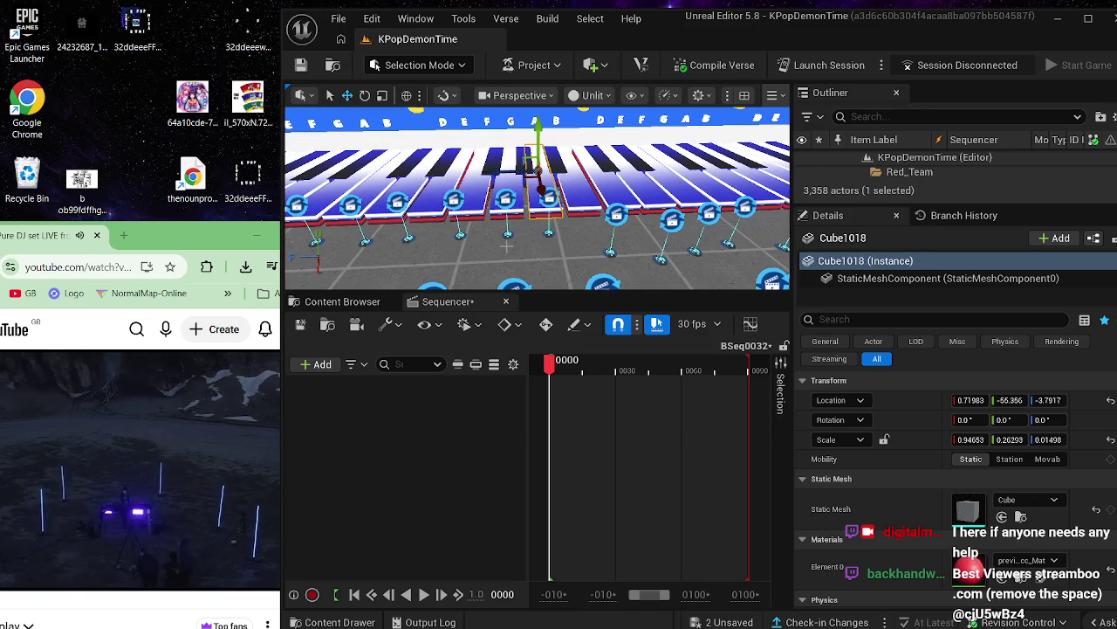
- Add Cube1018 as an actor track with its Transform subtrack and save BSeq0032
click(316, 364)
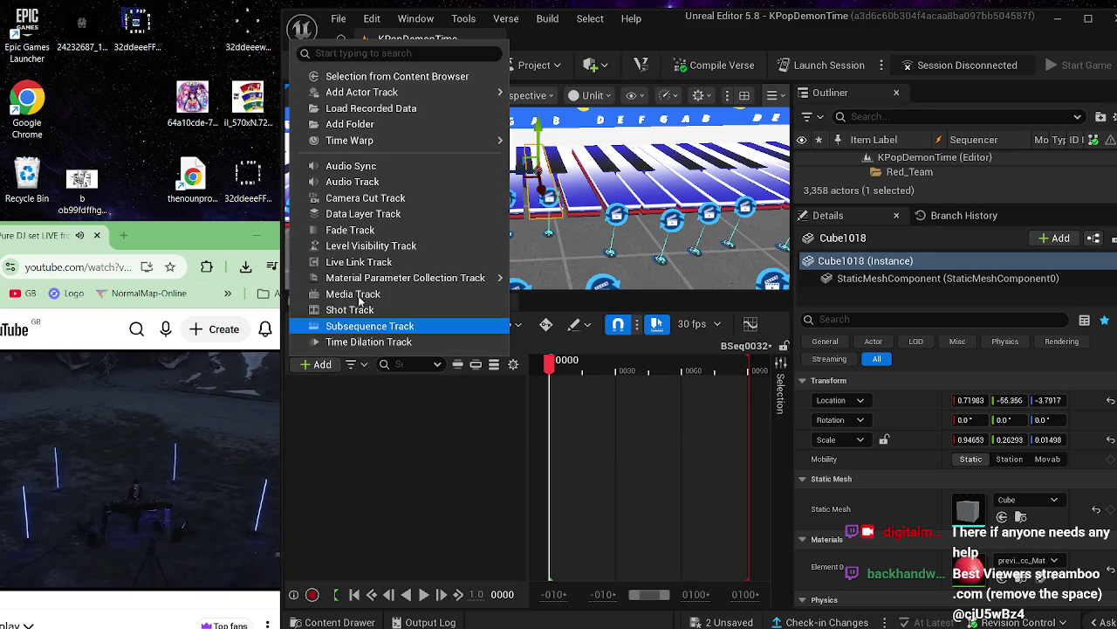
mouse_move(497, 92)
click(559, 99)
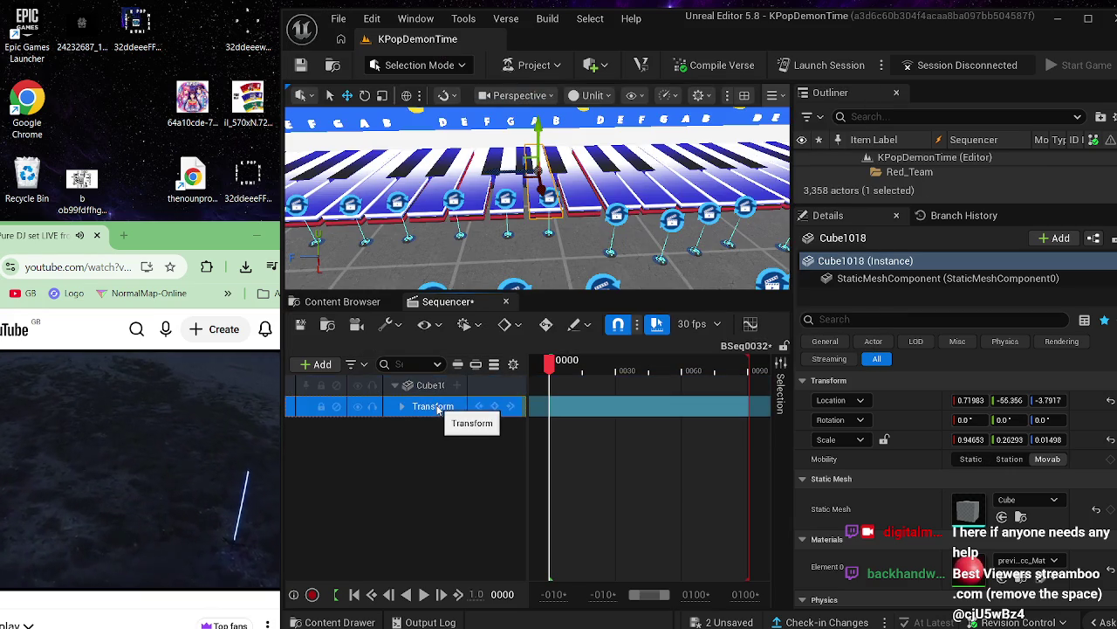
key(Delete)
click(438, 386)
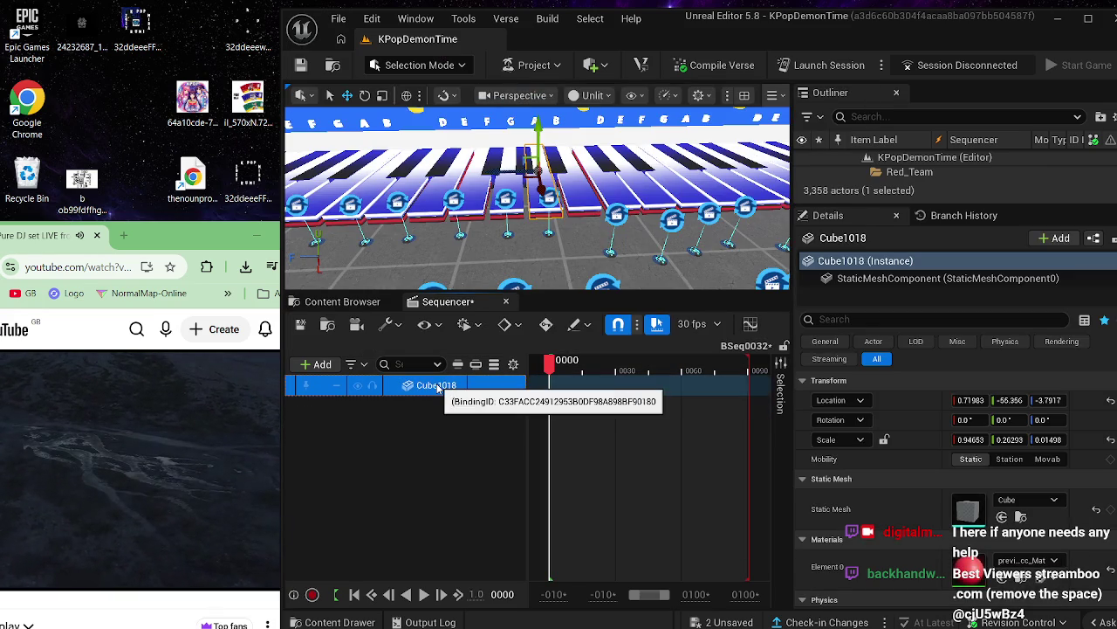
key(ctrl+z)
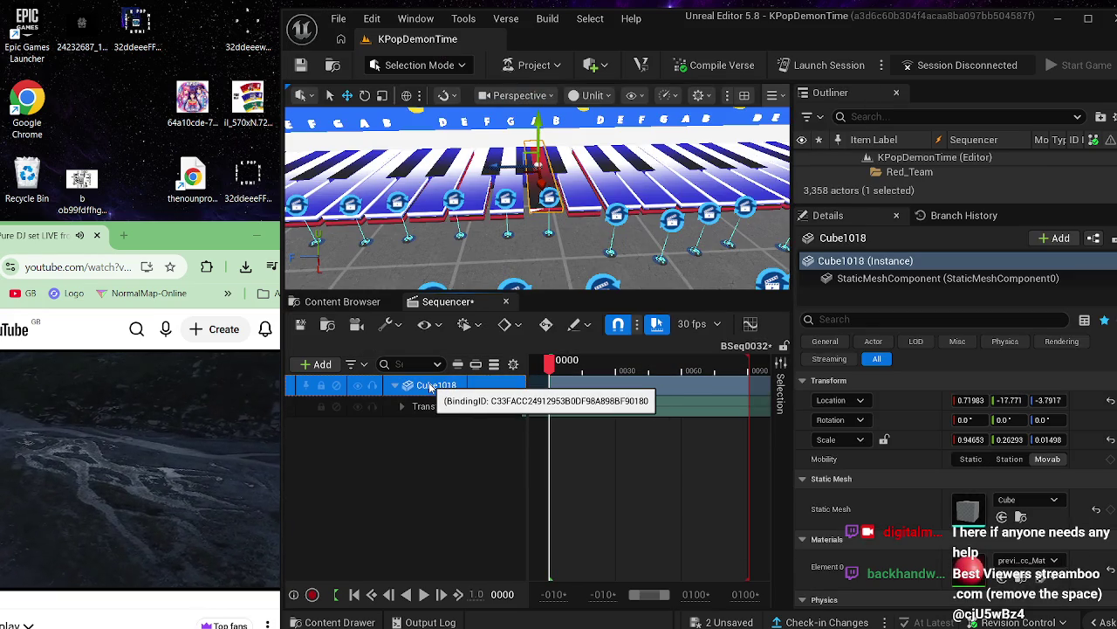
click(299, 324)
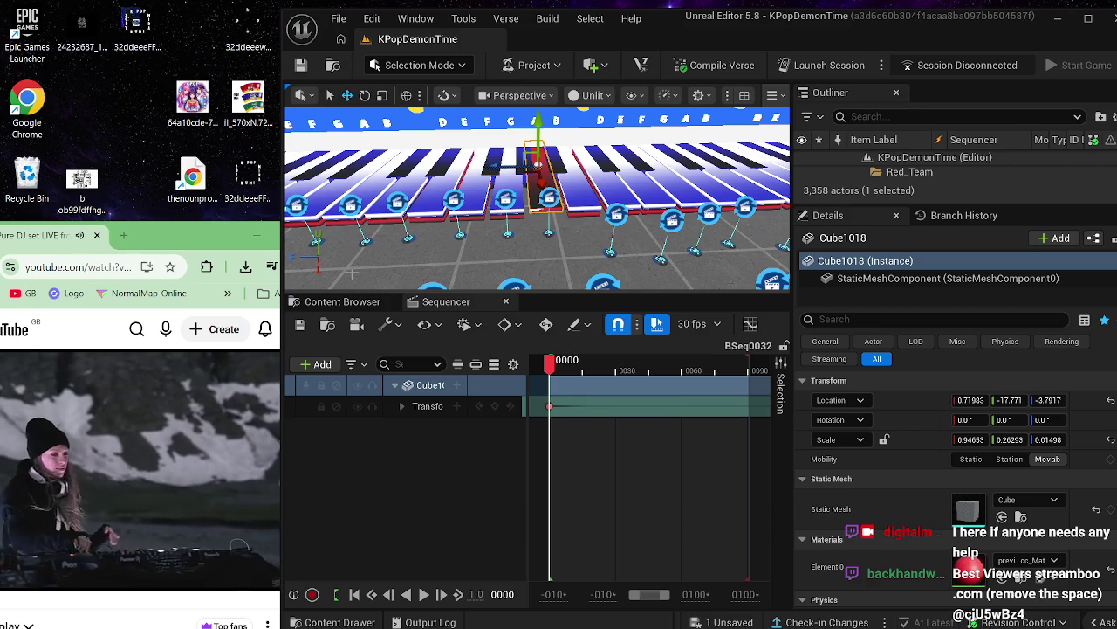
mouse_move(419, 255)
mouse_down()
mouse_move(422, 225)
mouse_move(422, 255)
mouse_up()
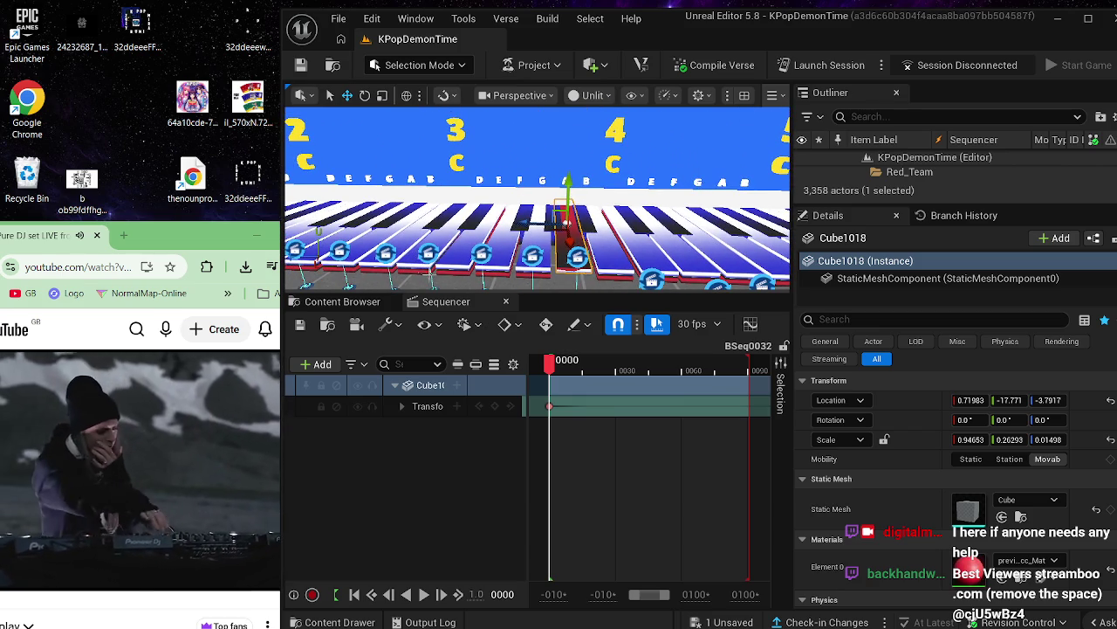
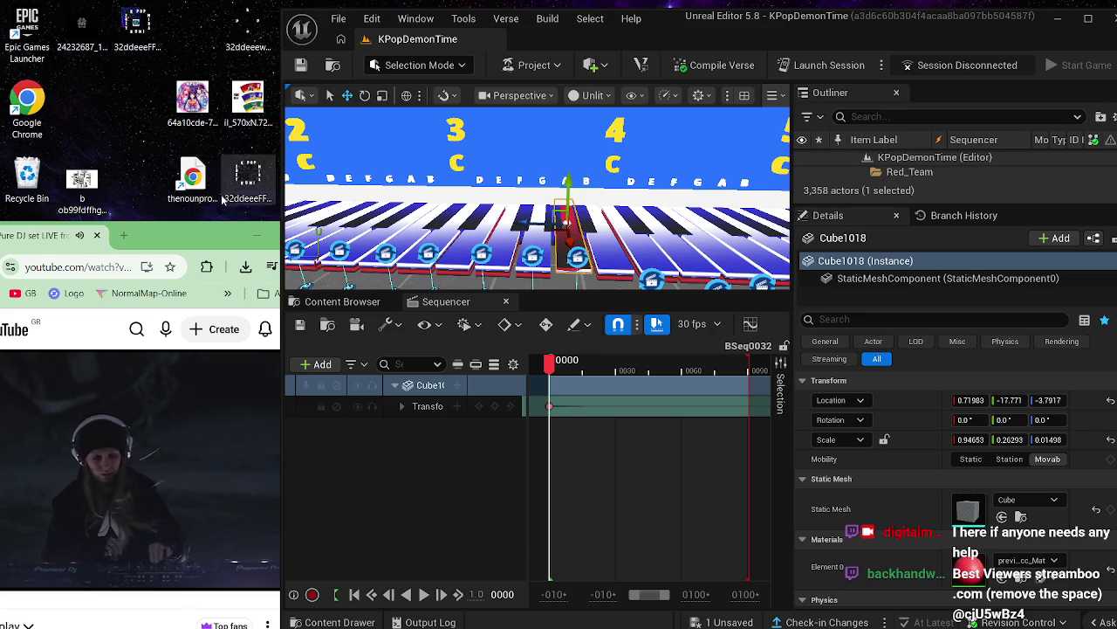
- Move the Nora En Pure DJ set window to the top-left and shorten it to uncover the desktop icons
drag(186, 242, 335, 252)
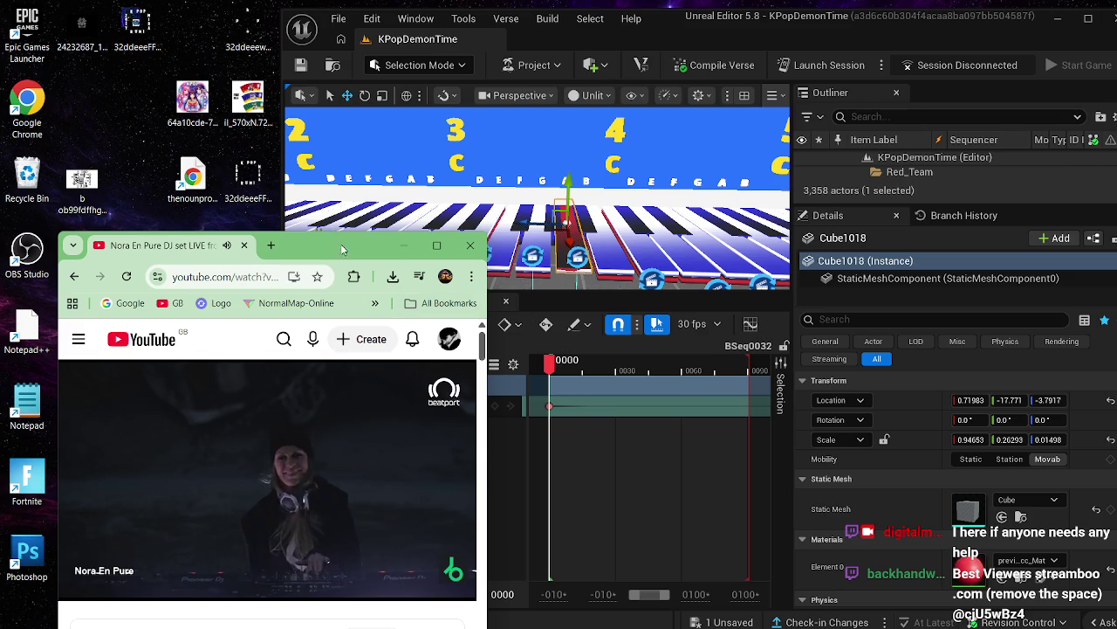
mouse_move(348, 255)
mouse_down()
mouse_move(268, 210)
mouse_move(268, 31)
mouse_move(283, 42)
mouse_up()
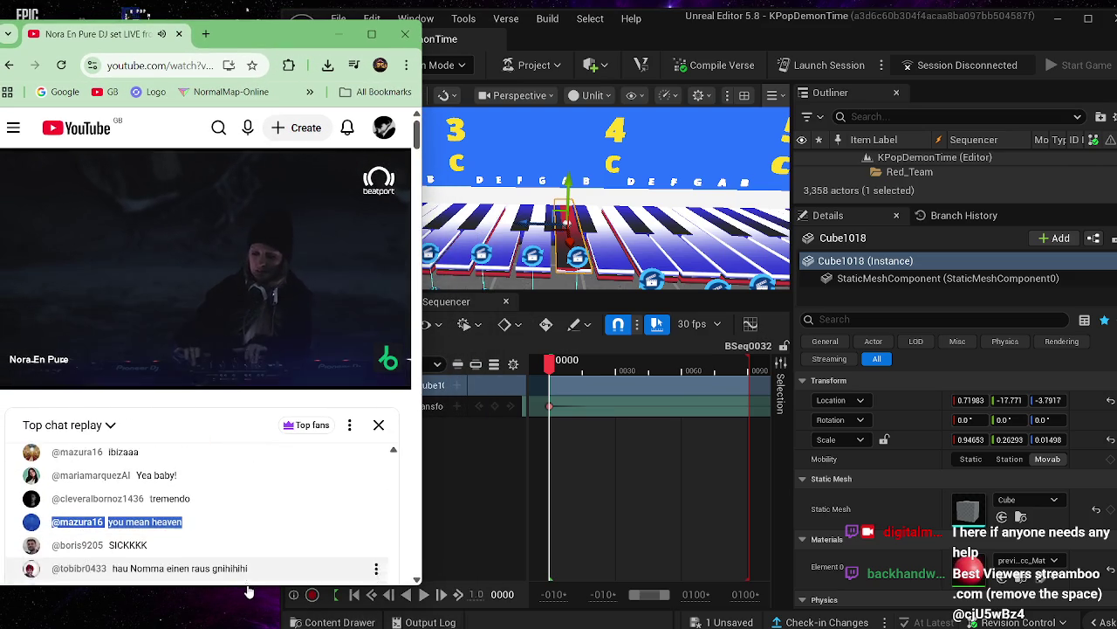
drag(248, 587, 211, 426)
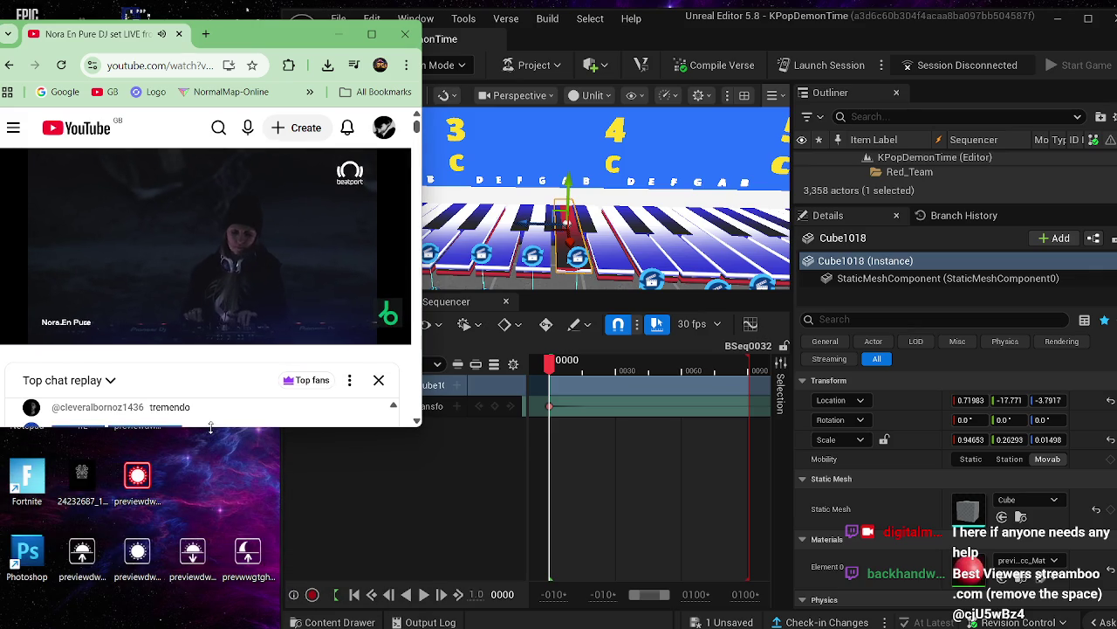
- Shorten the YouTube window further and tuck it beside the Unreal Editor, leaving YouTube in front
click(671, 39)
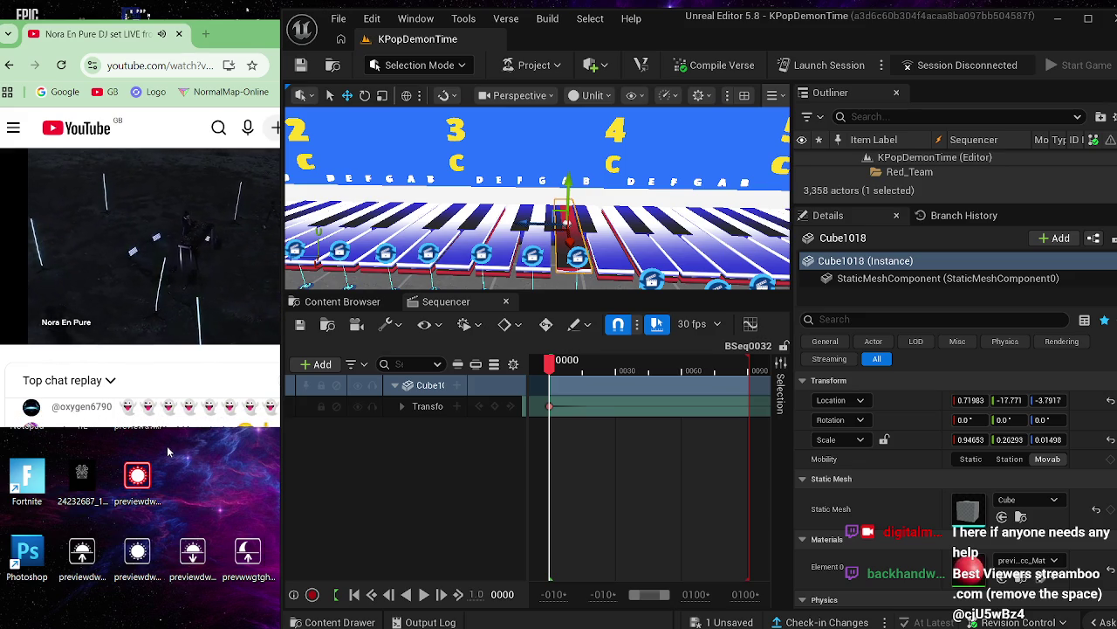
click(179, 426)
drag(179, 427, 179, 354)
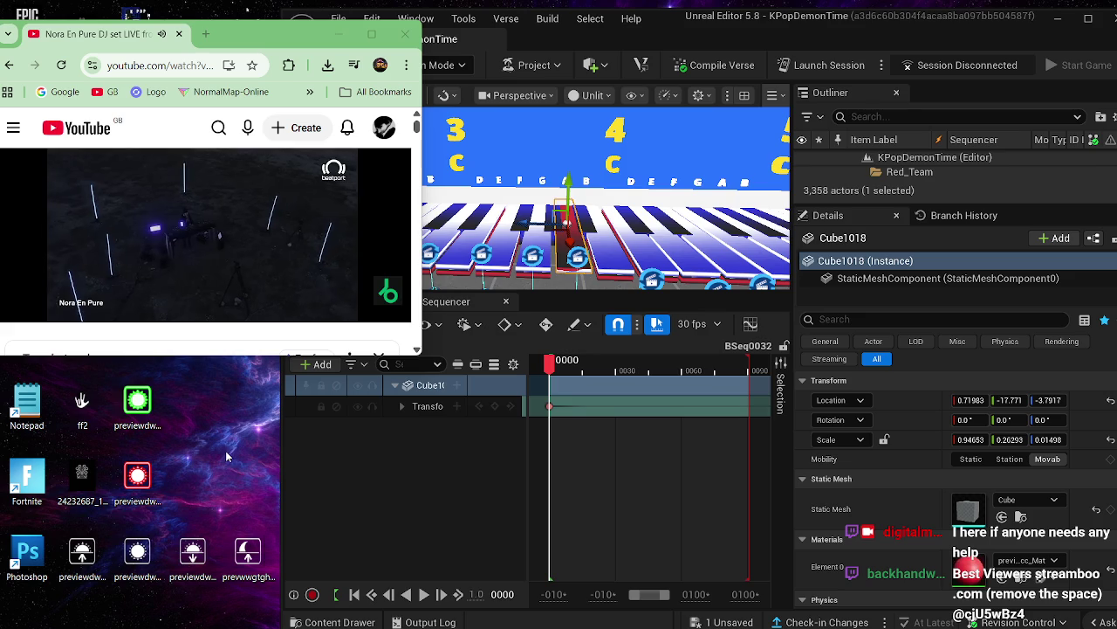
click(673, 35)
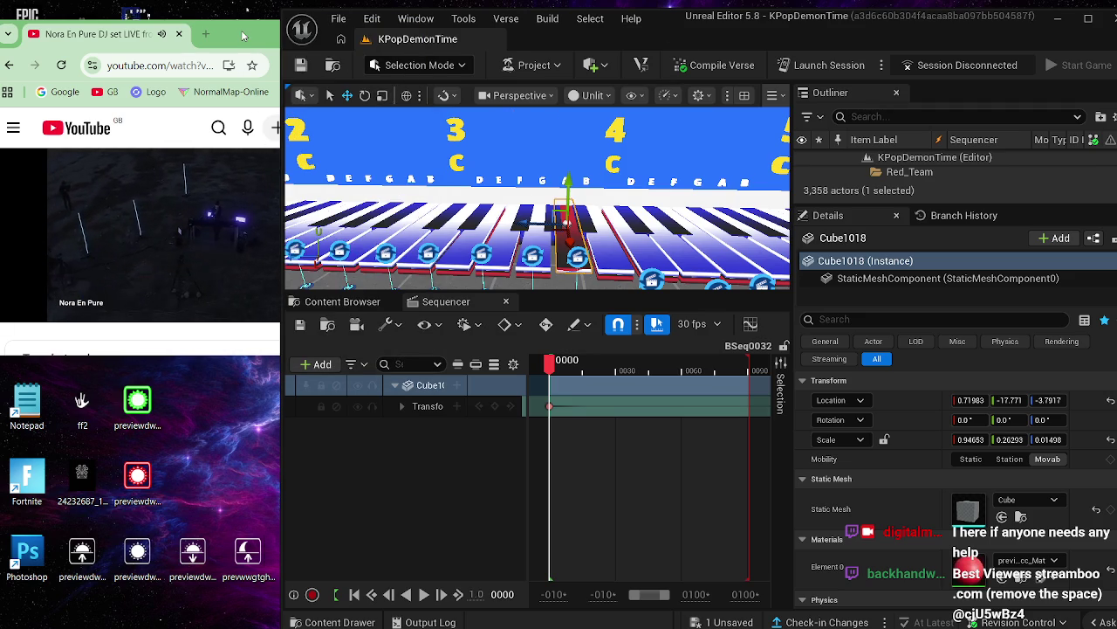
drag(210, 23, 210, 42)
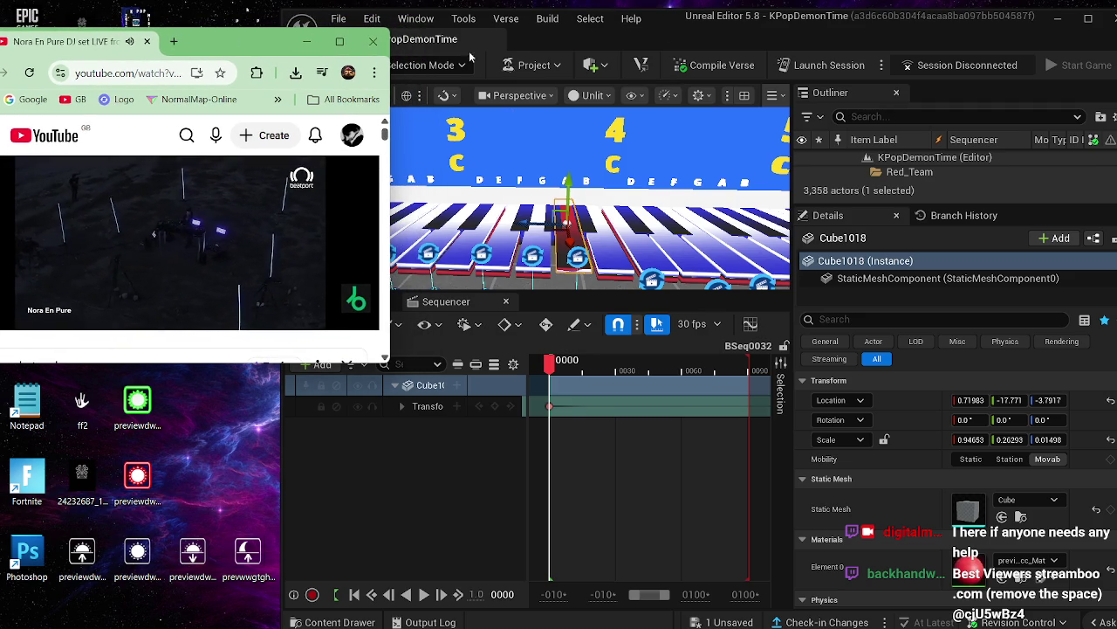
click(391, 332)
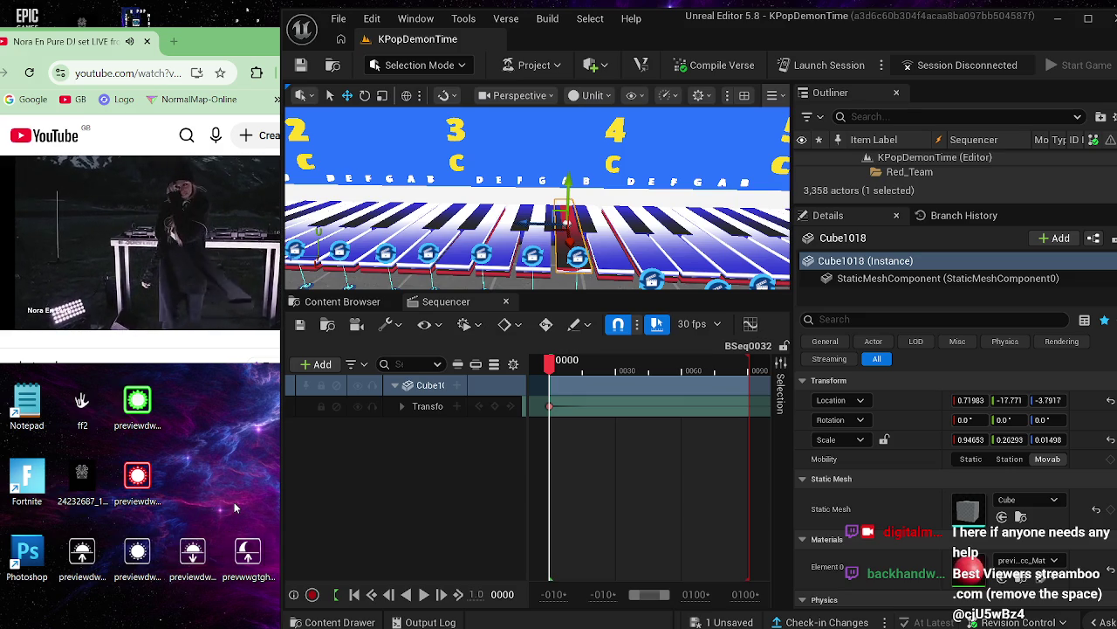
mouse_move(218, 278)
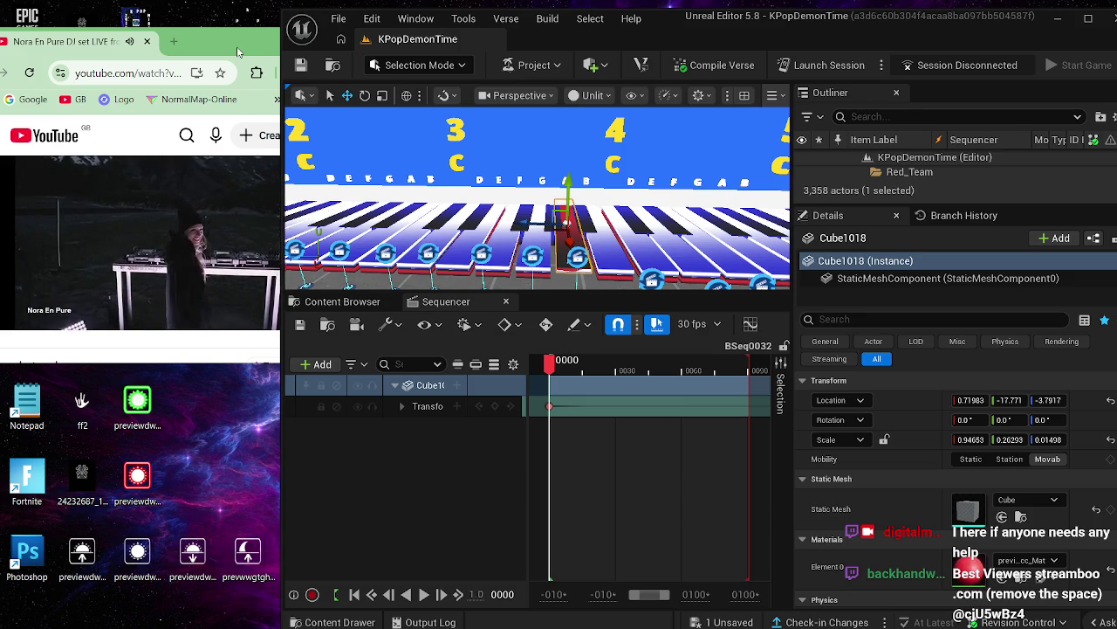
click(238, 52)
- Maximize YouTube and open the recommended TTT X HÖR - Dasha Rush video in a new tab
click(339, 41)
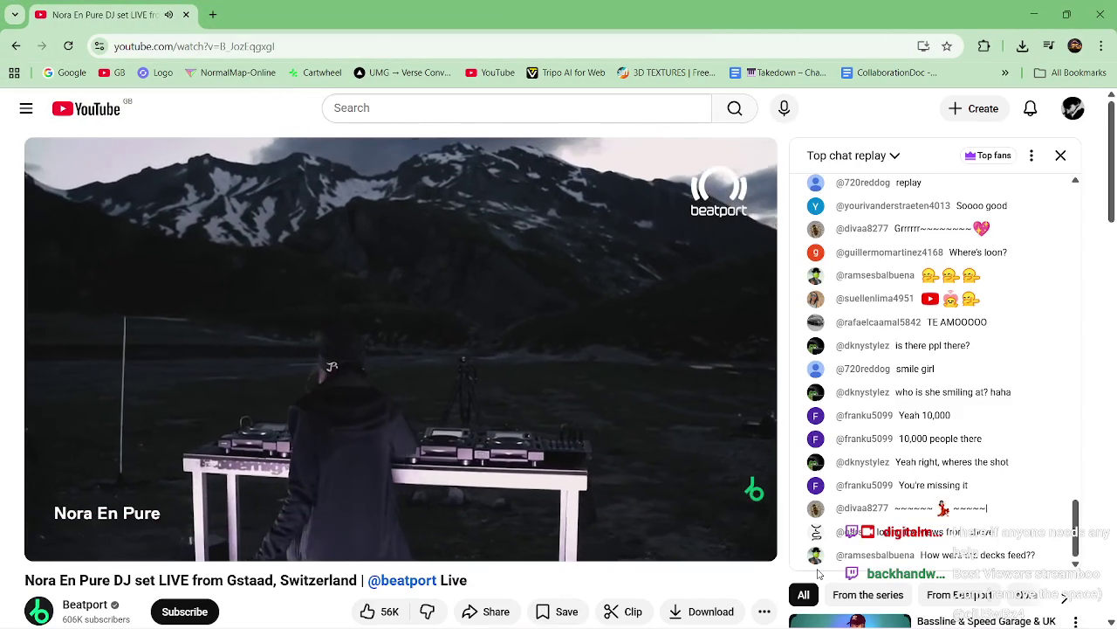
scroll(719, 592, down, 6)
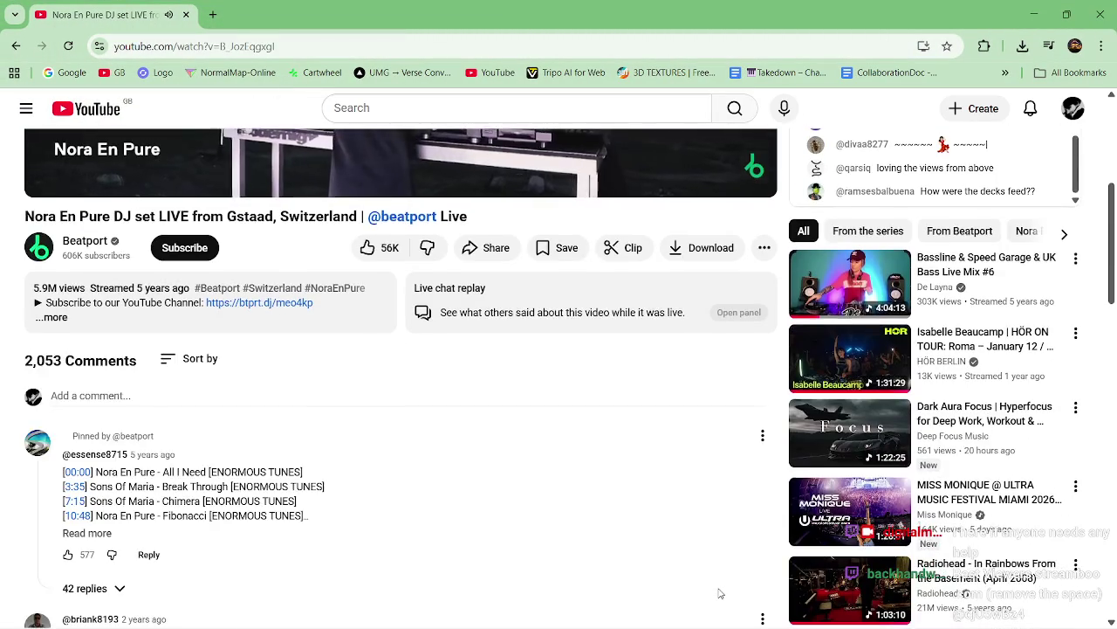
scroll(719, 592, down, 1)
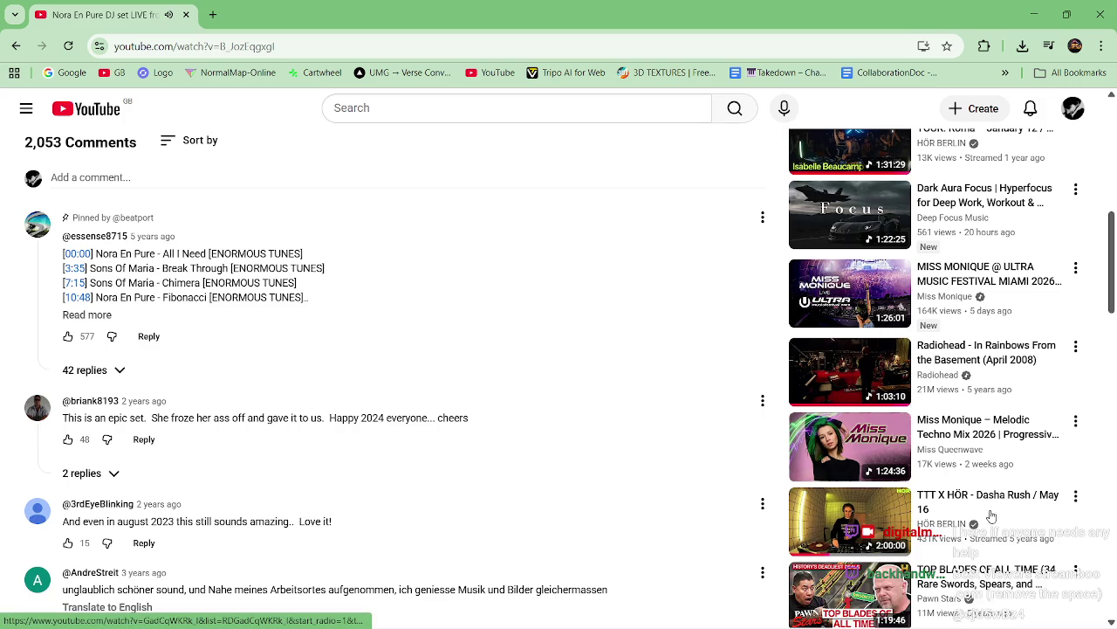
right_click(992, 504)
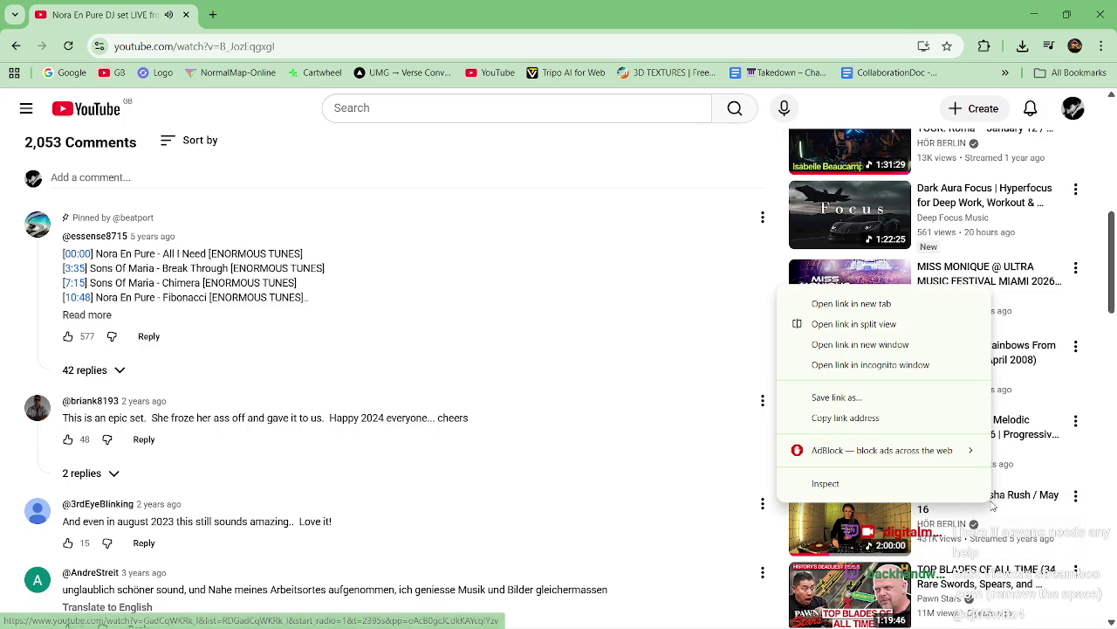
click(887, 306)
- Pause the TTT X HÖR video at 39:55 and restore the browser to a smaller window
click(291, 24)
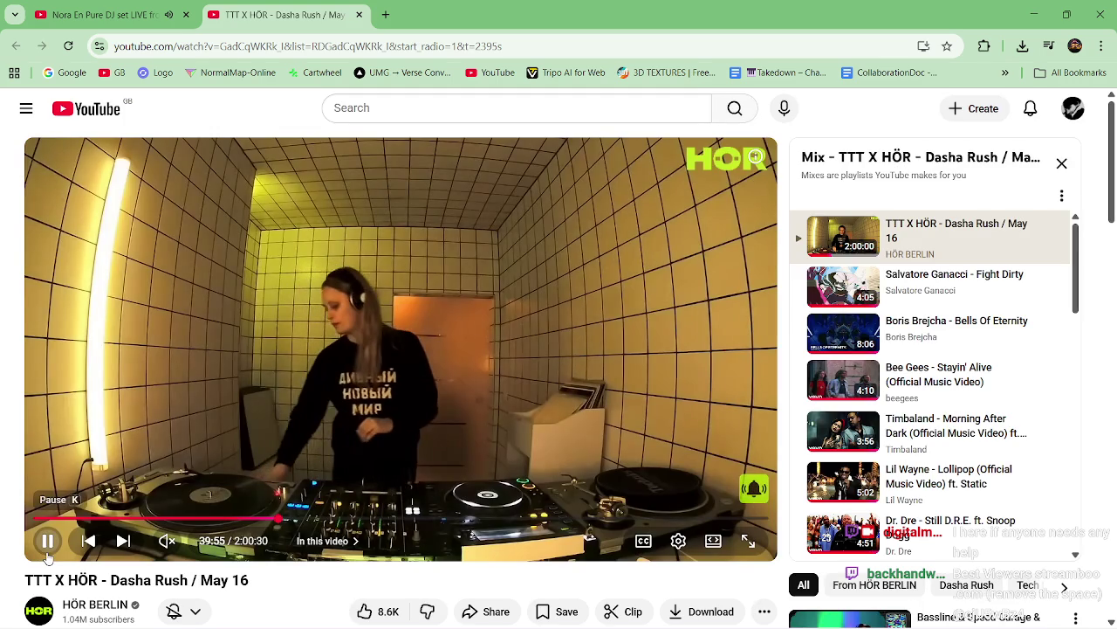
click(330, 252)
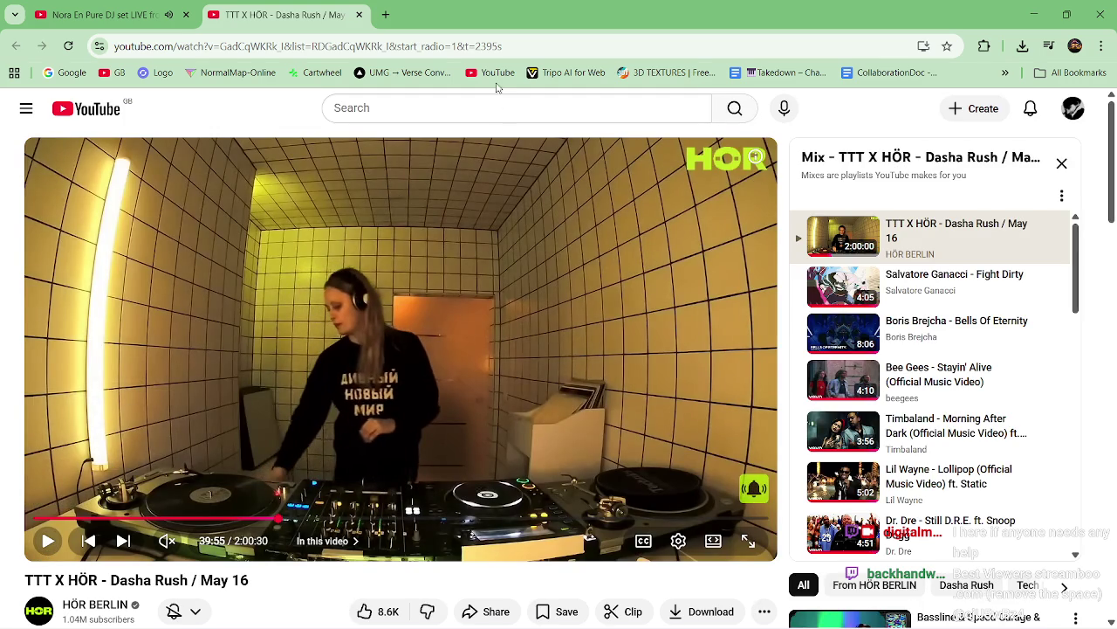
mouse_move(487, 32)
mouse_down()
mouse_move(439, 61)
mouse_move(476, 80)
mouse_move(381, 132)
mouse_move(88, 190)
mouse_up()
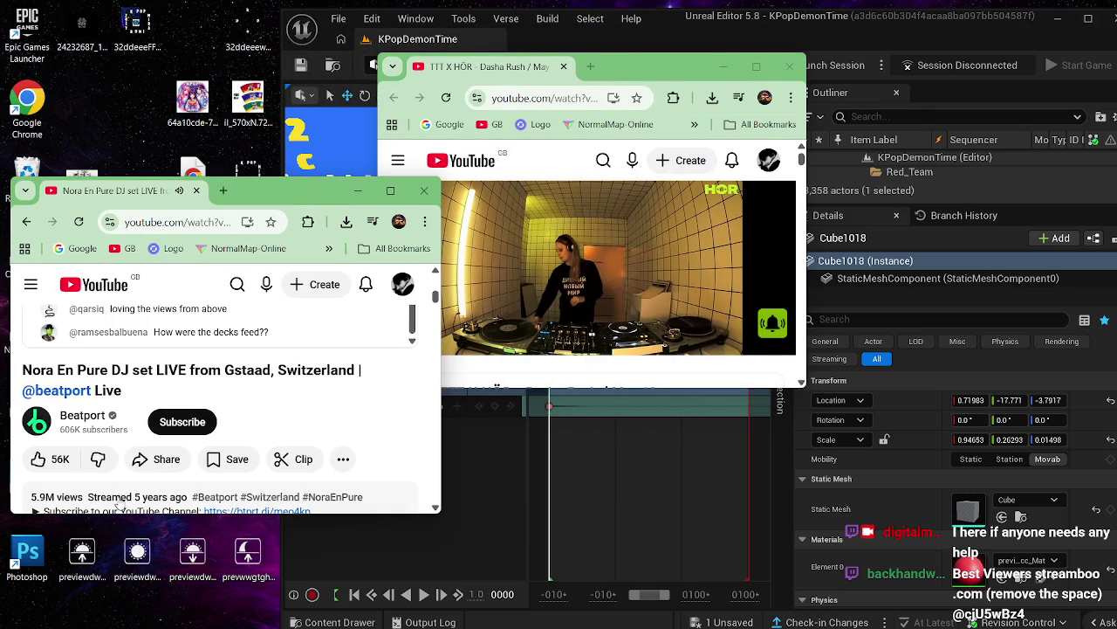
- Scroll the Nora En Pure live chat, then minimize that window
scroll(118, 505, up, 3)
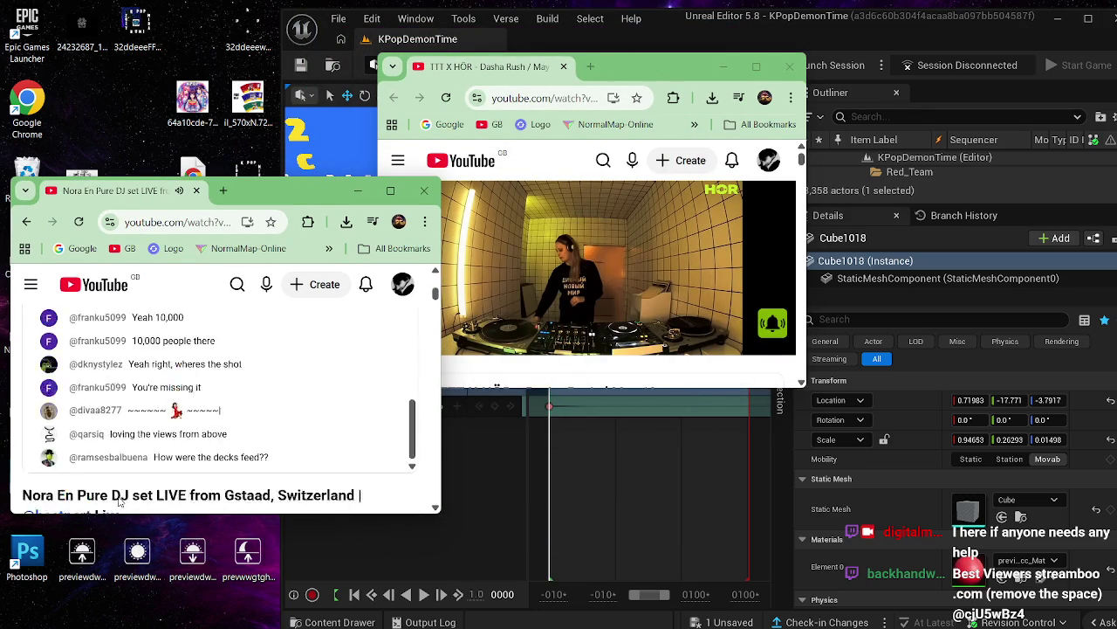
scroll(118, 506, down, 2)
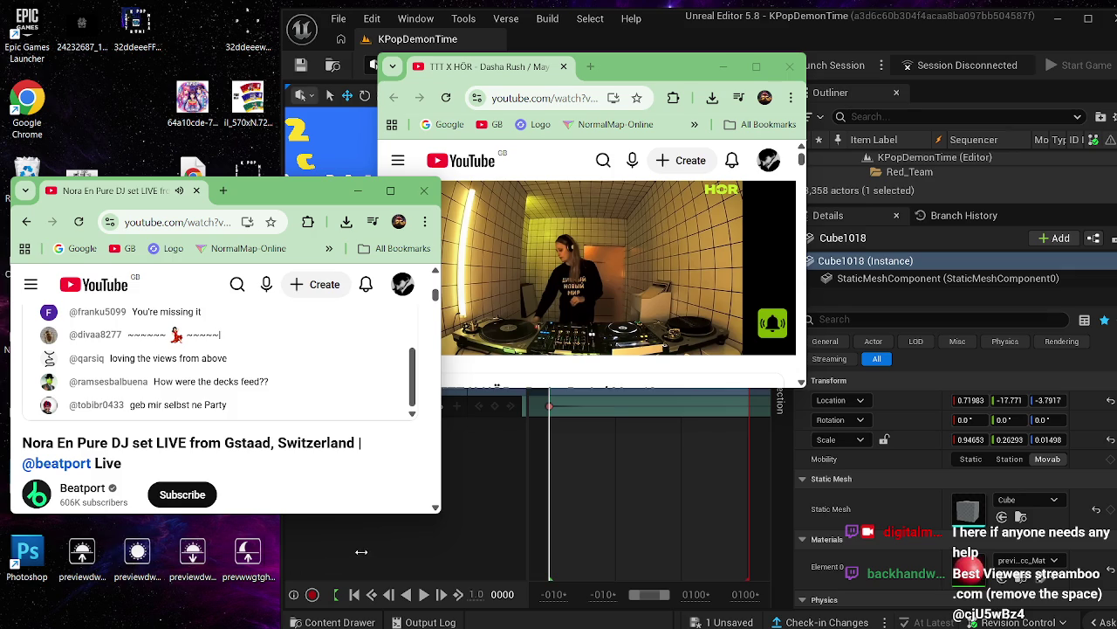
mouse_move(419, 627)
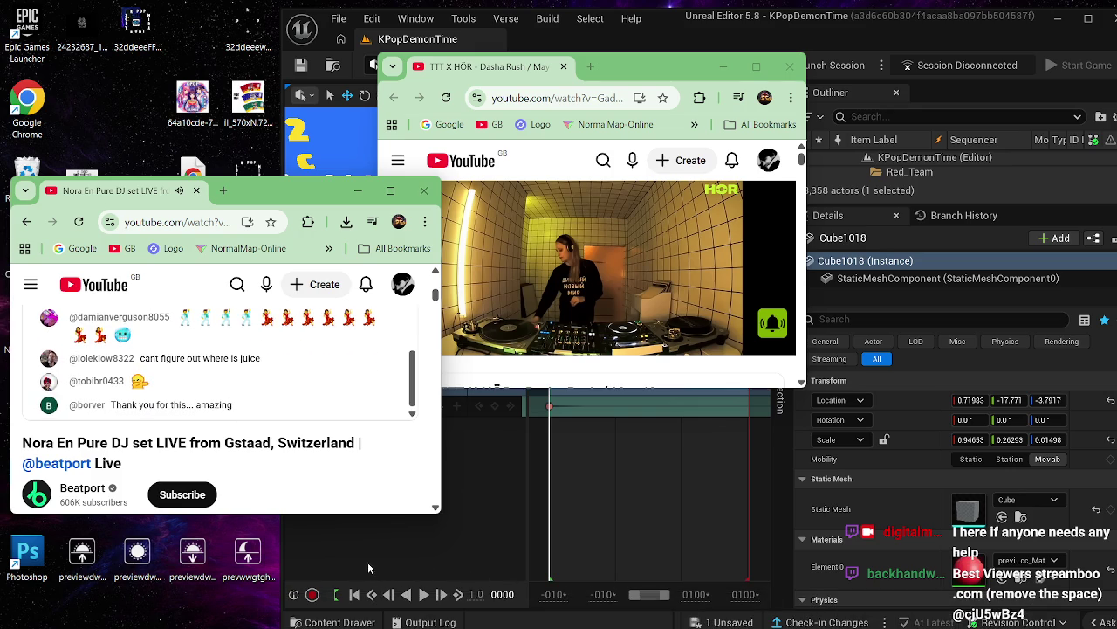
click(357, 190)
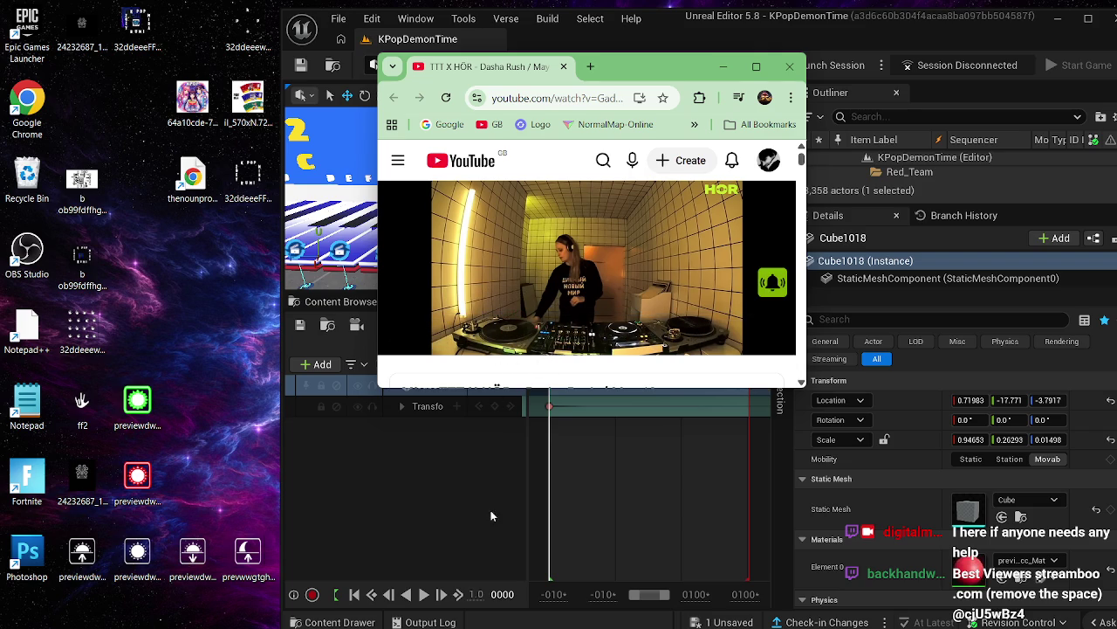
- Bring the Keyed Up piano video forward and nudge it right, then restore the Nora En Pure window
mouse_move(489, 613)
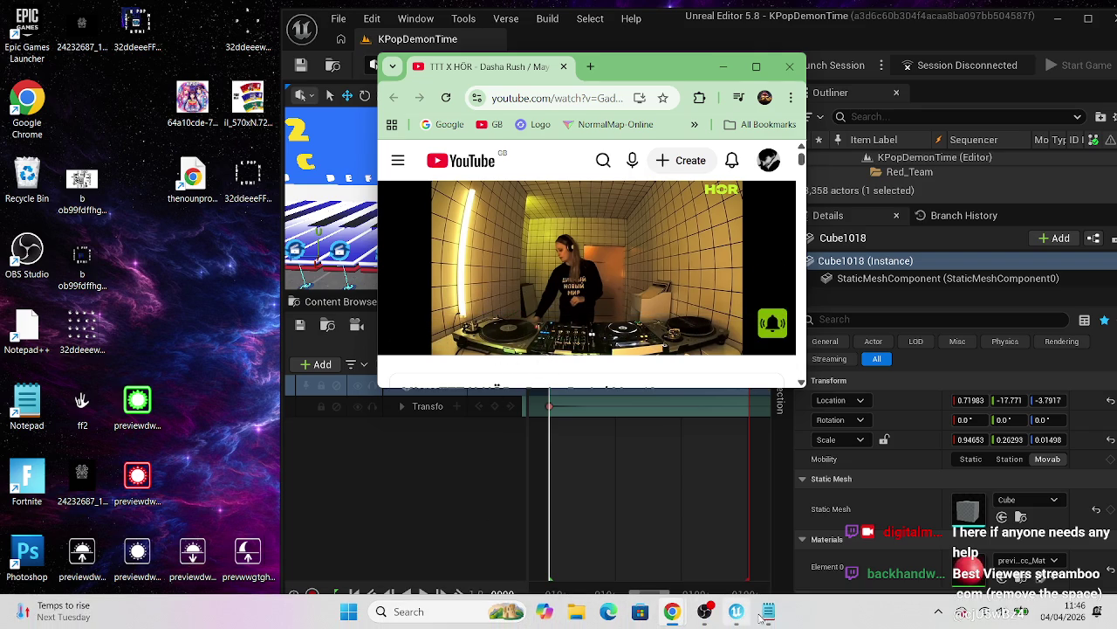
mouse_move(673, 613)
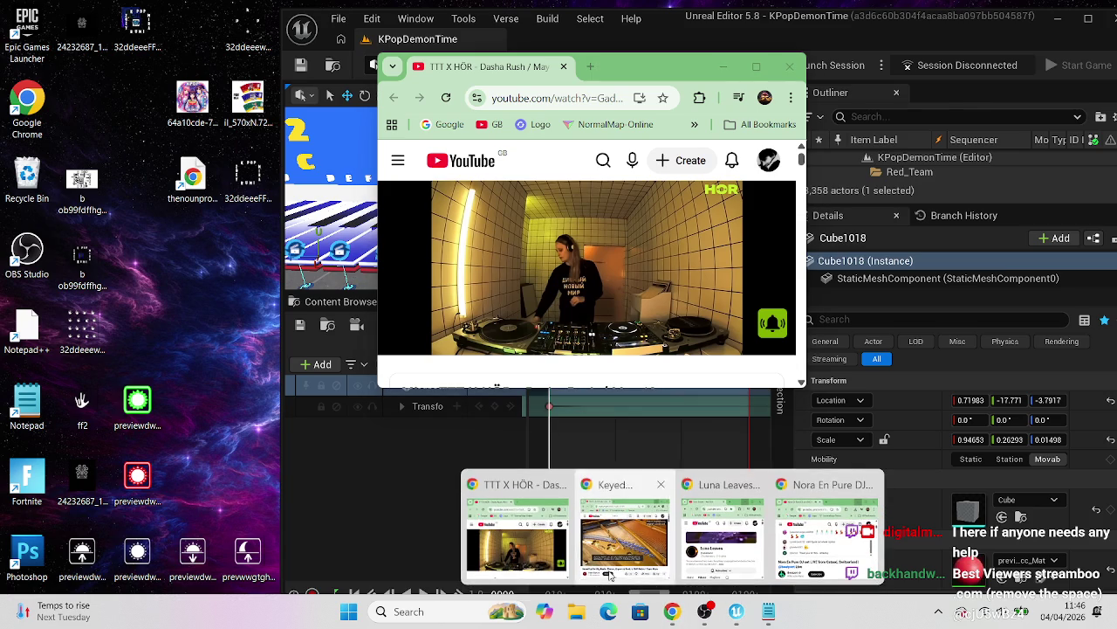
mouse_move(533, 567)
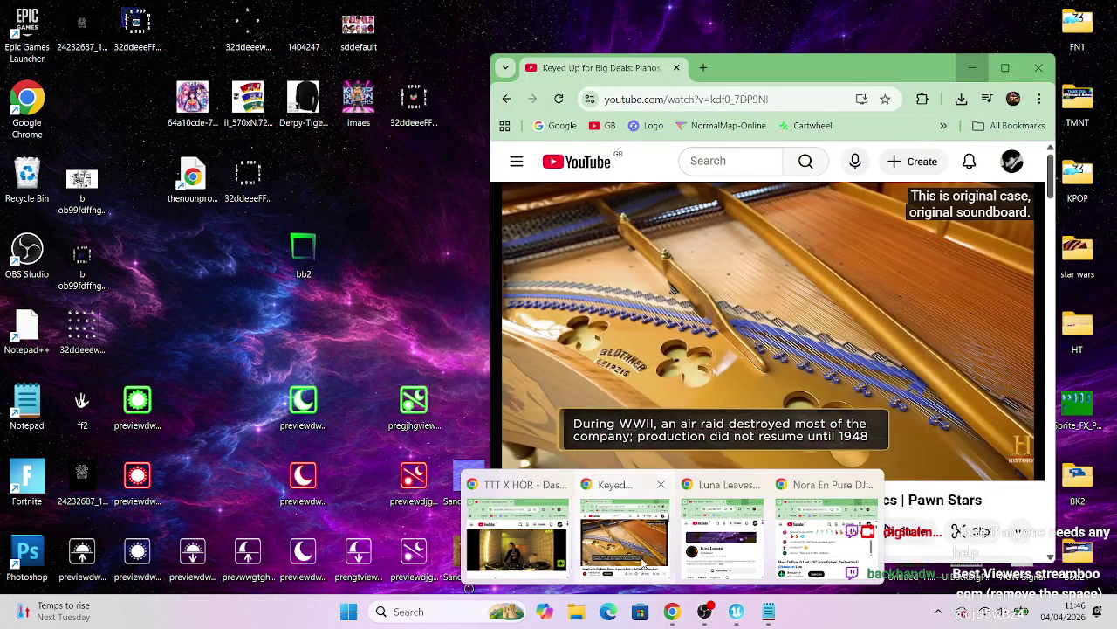
click(643, 565)
drag(799, 73, 942, 152)
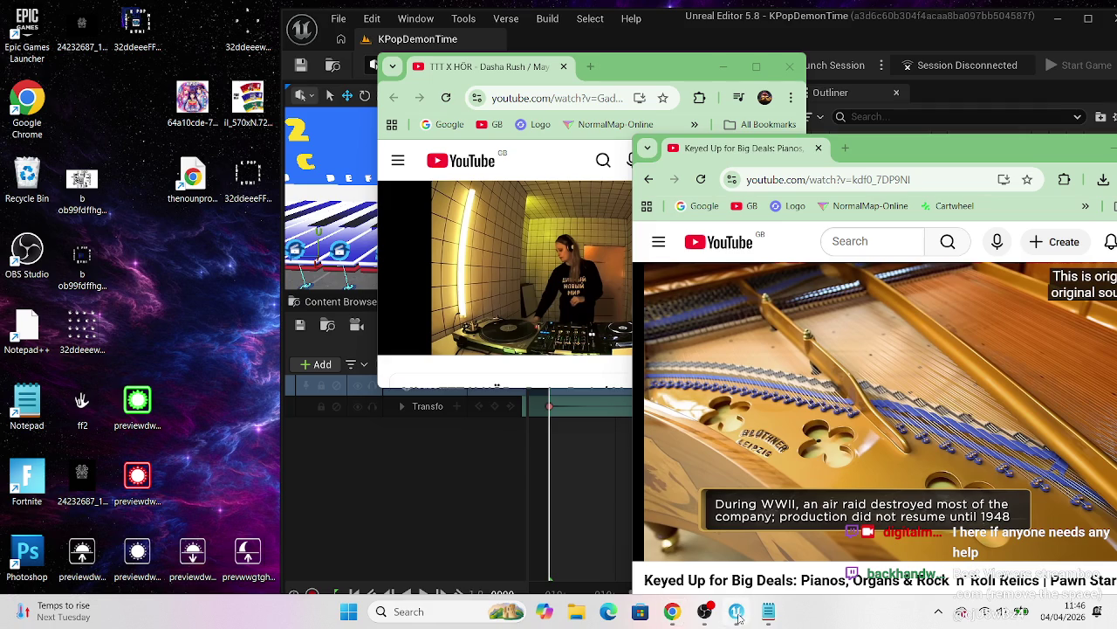
mouse_move(679, 615)
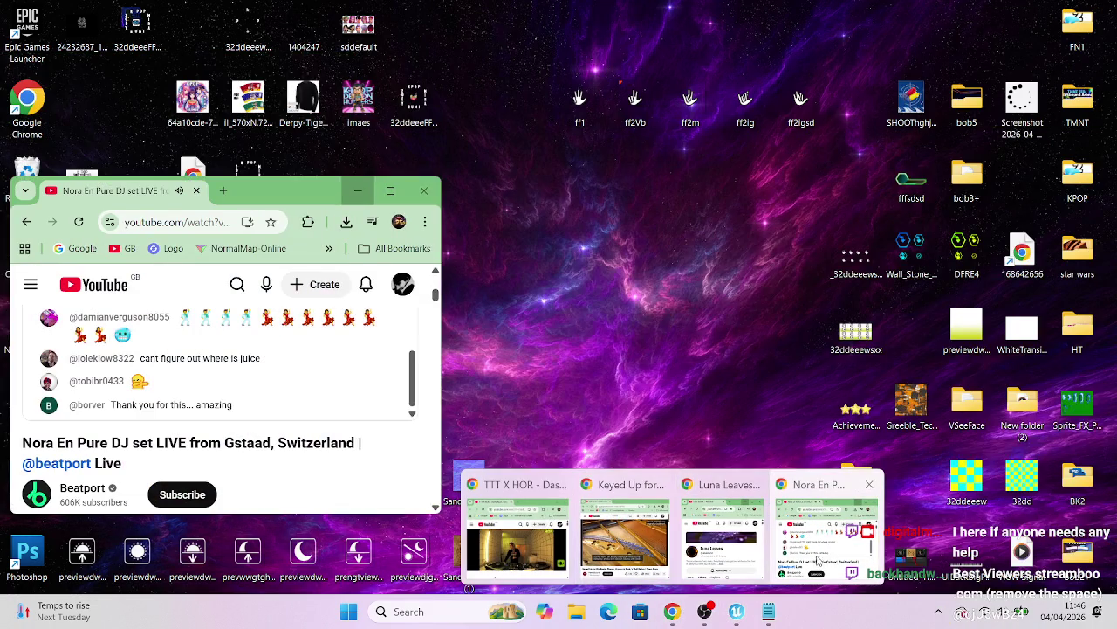
click(818, 563)
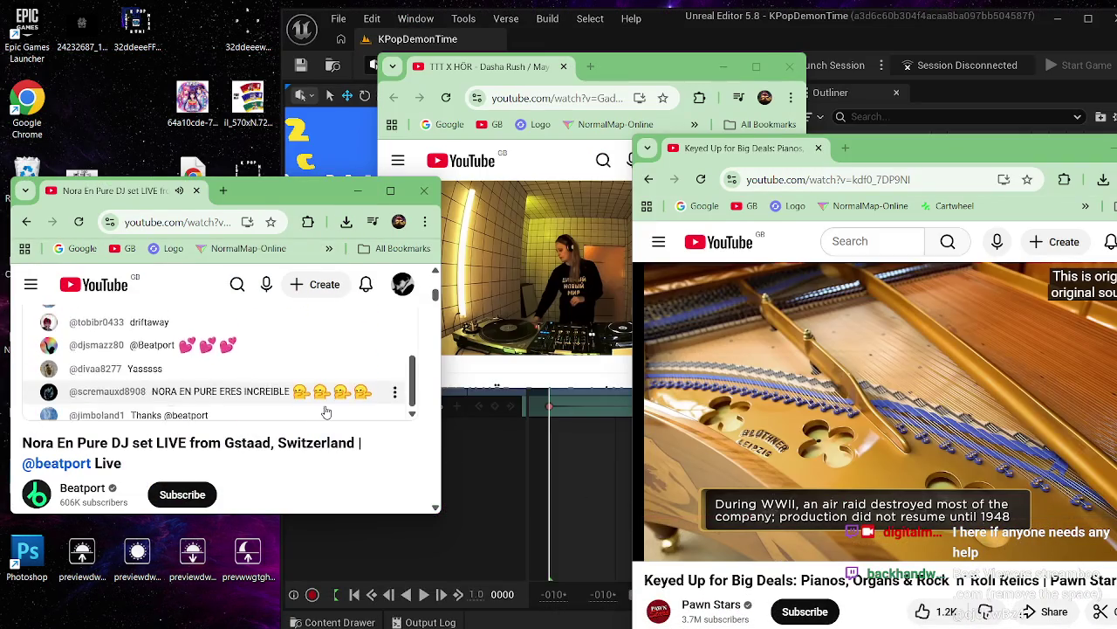
- Mute the Nora En Pure stream completely
scroll(371, 471, up, 2)
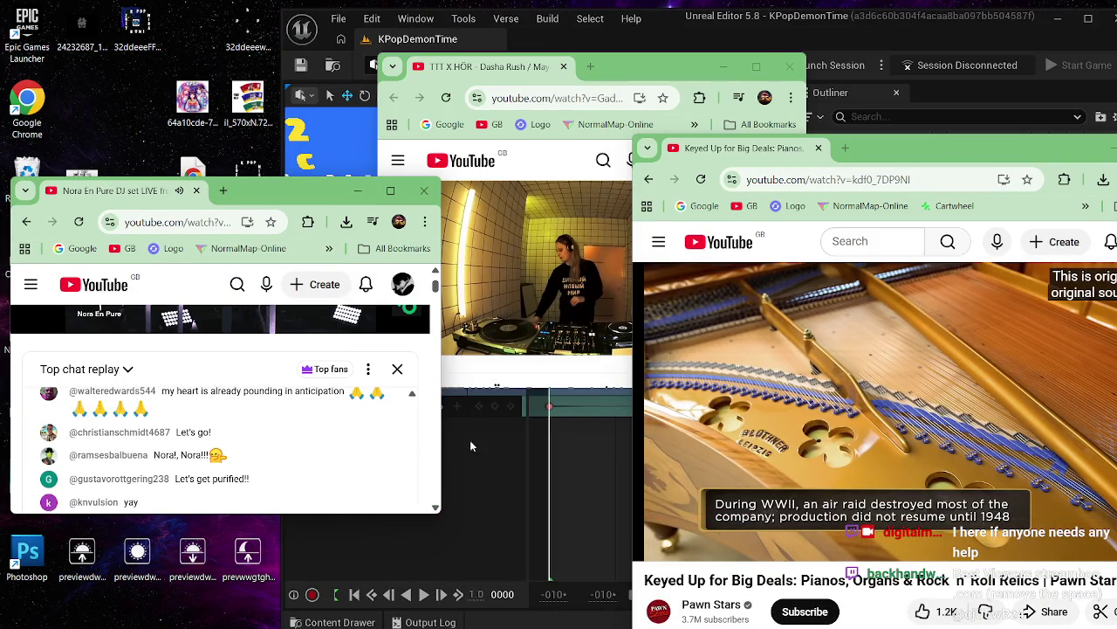
scroll(262, 436, up, 2)
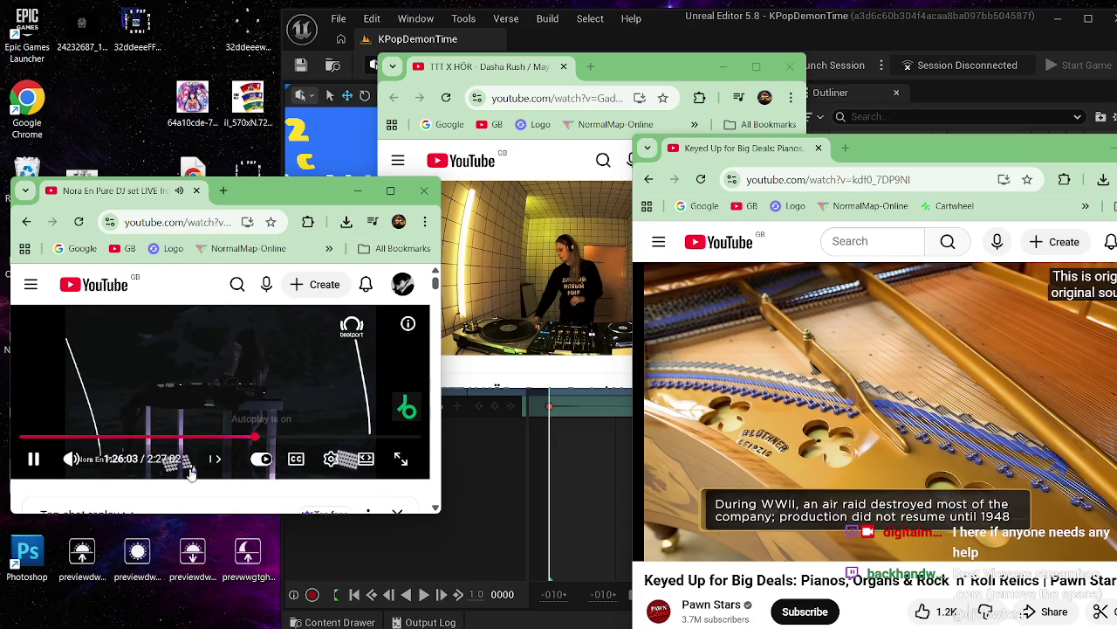
click(99, 461)
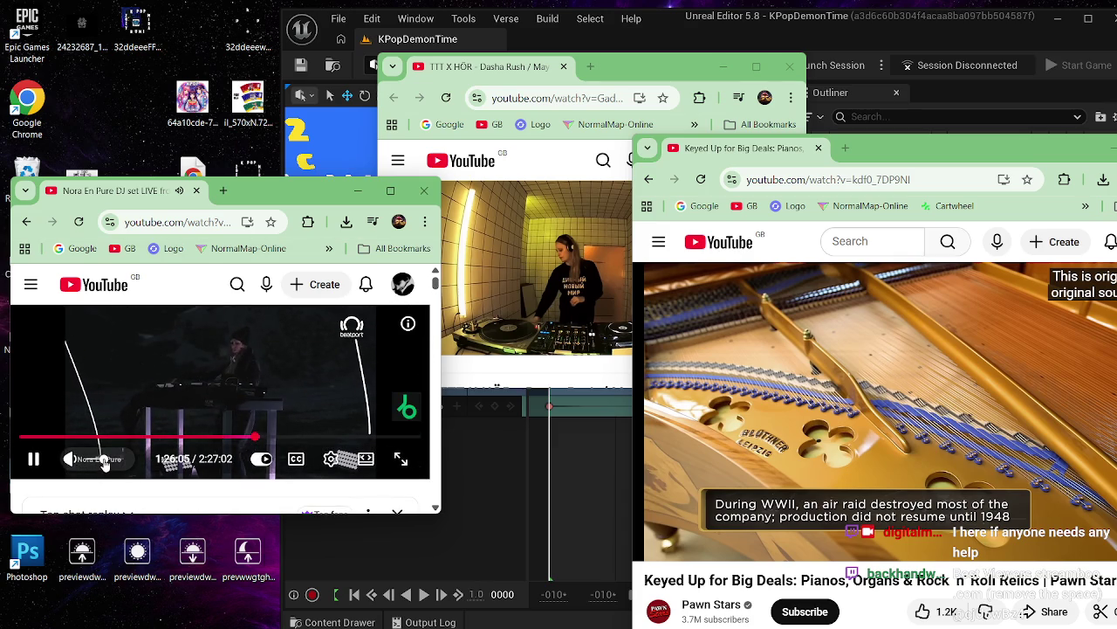
drag(98, 461, 83, 467)
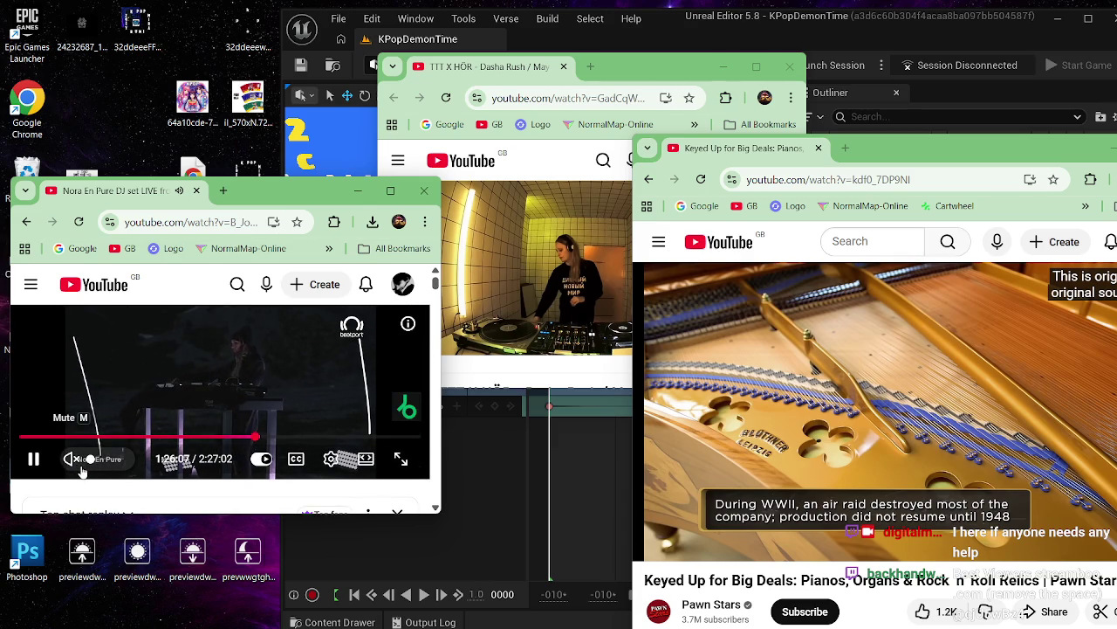
- Play the TTT X HÖR video with its sound on
click(609, 69)
click(476, 336)
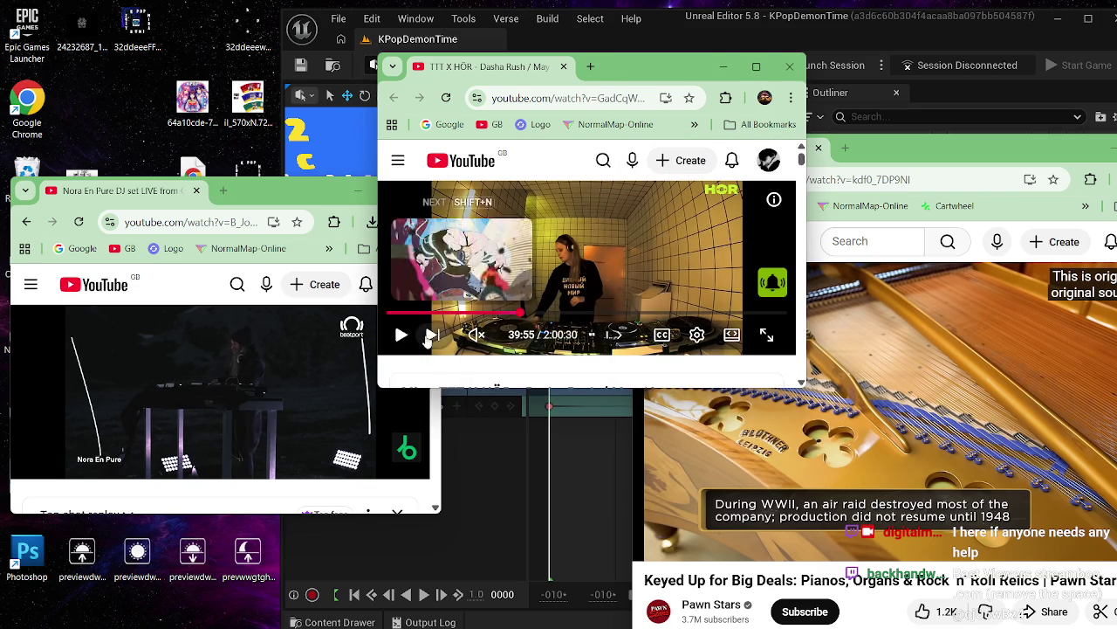
click(401, 334)
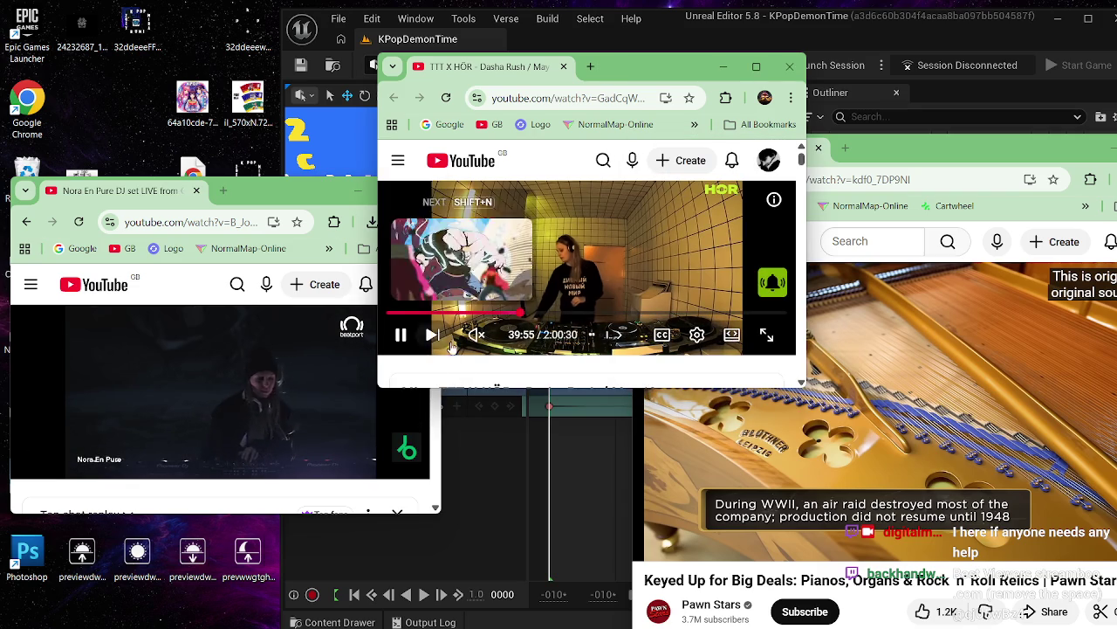
click(506, 337)
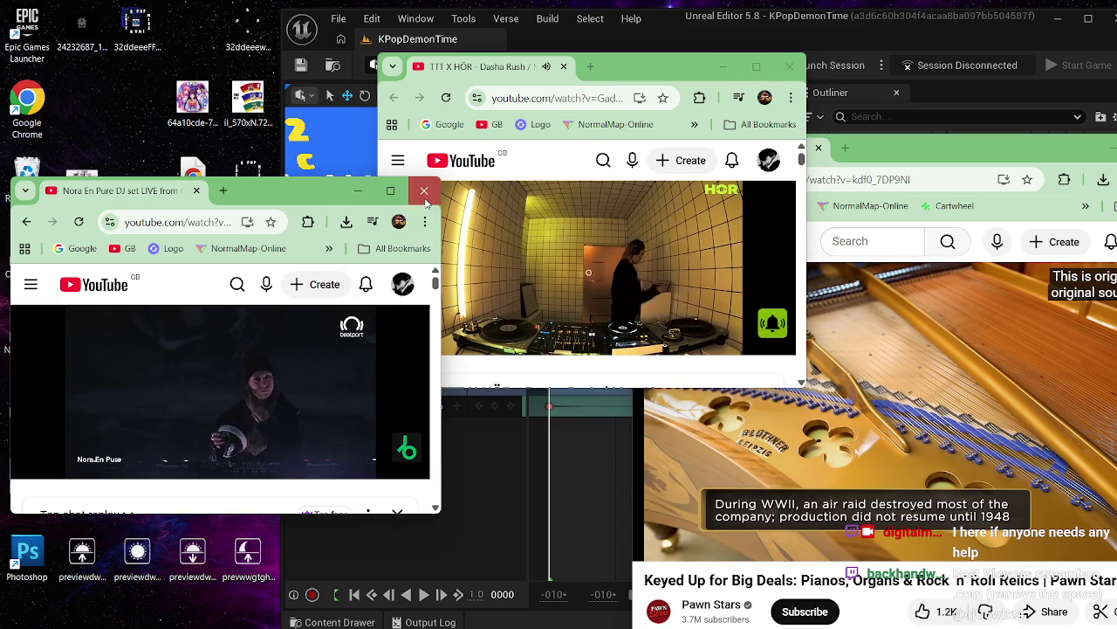
- Close the Nora En Pure window and move the TTT X HÖR and Keyed Up windows aside
click(358, 190)
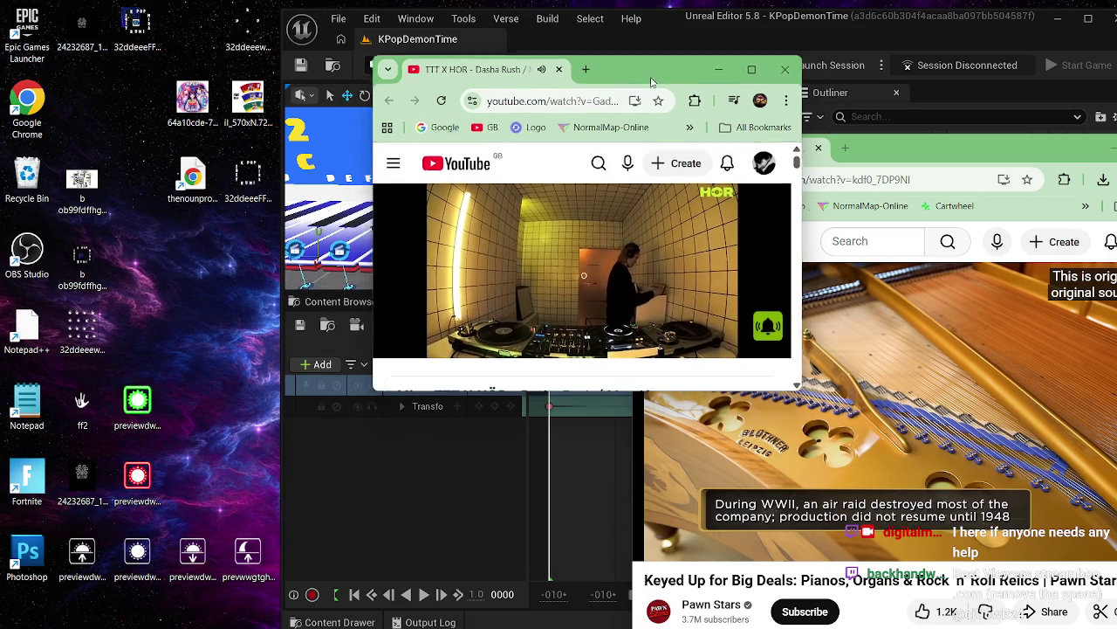
mouse_move(657, 77)
mouse_down()
mouse_move(343, 172)
mouse_move(207, 178)
mouse_move(183, 175)
mouse_move(159, 147)
mouse_move(170, 44)
mouse_up()
mouse_move(908, 153)
mouse_down()
mouse_move(192, 274)
mouse_move(179, 249)
mouse_move(146, 285)
mouse_move(187, 283)
mouse_up()
- Bring the Unreal Editor in front of the browser windows and deselect Cube1018 in the viewport
click(135, 26)
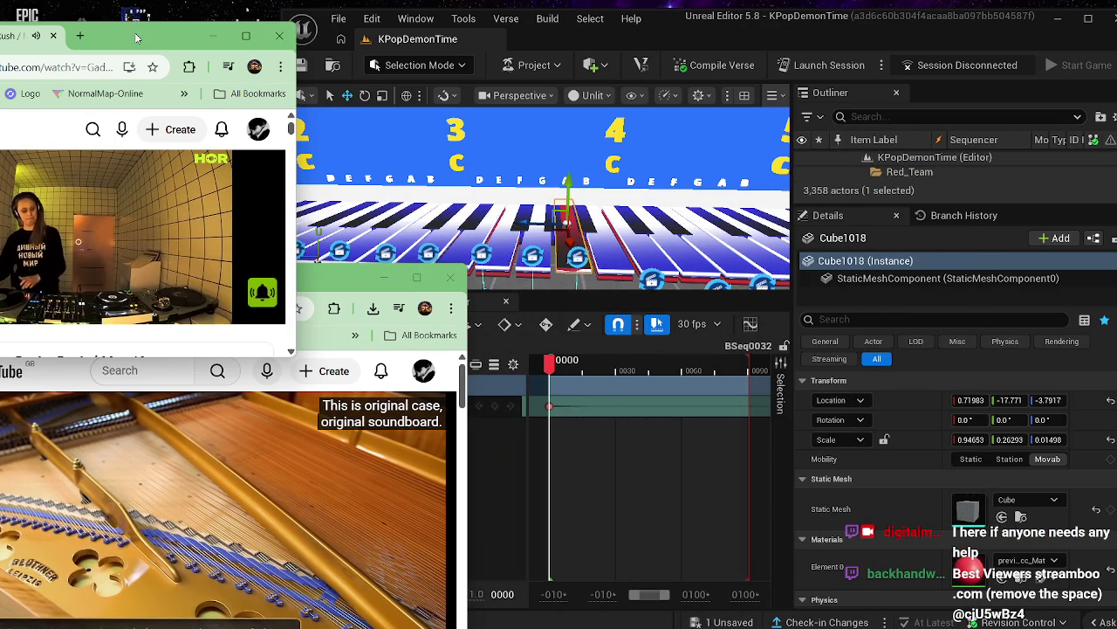
click(670, 36)
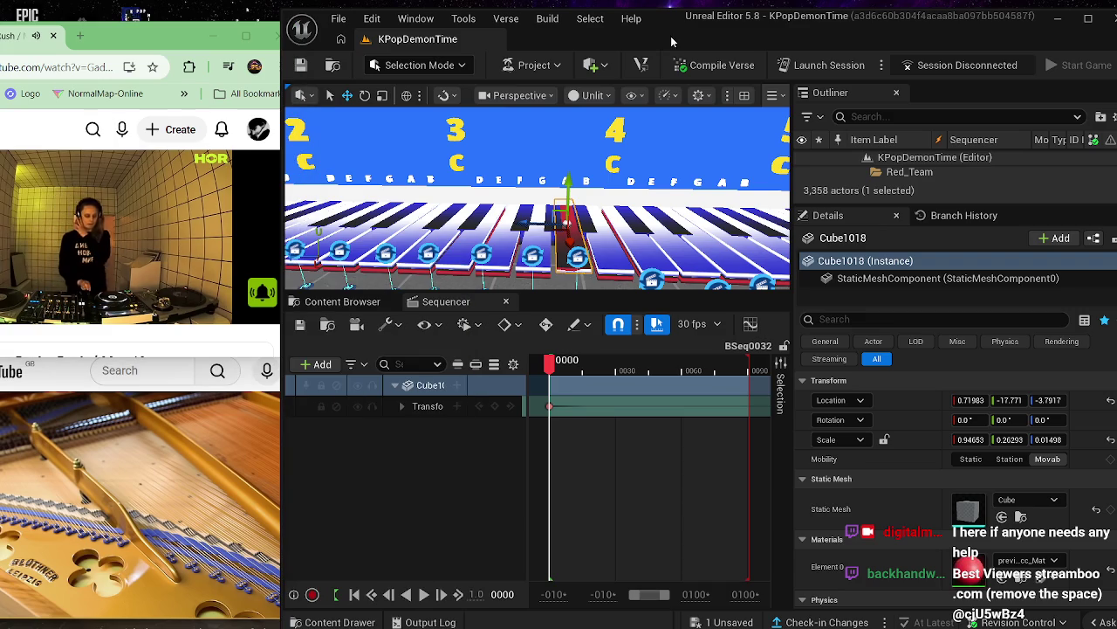
drag(665, 31, 648, 33)
click(410, 519)
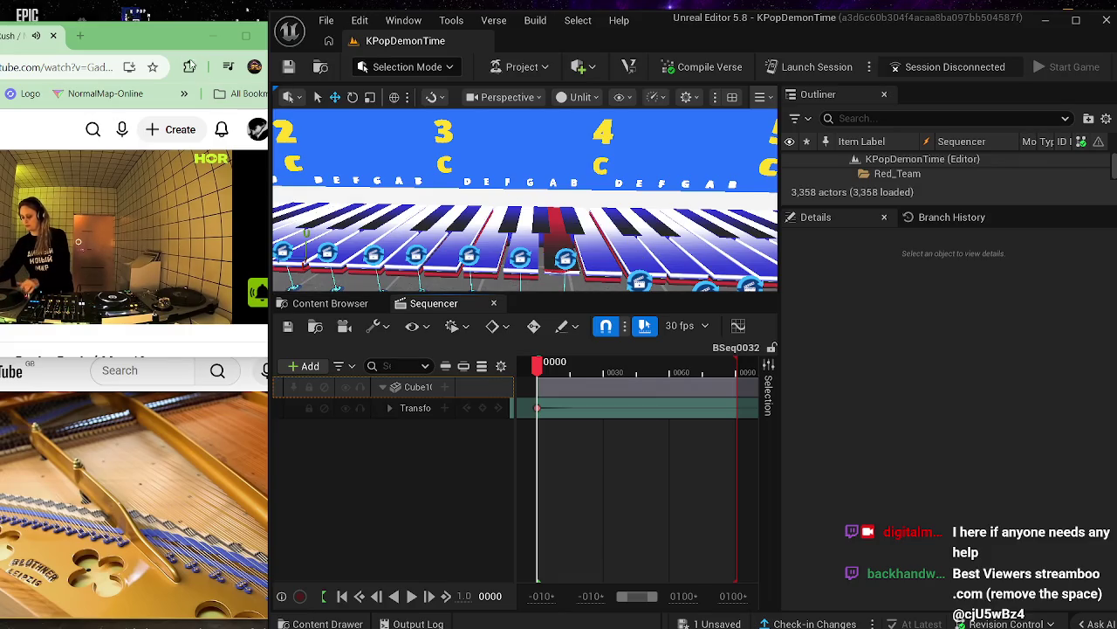
mouse_move(168, 48)
mouse_down()
mouse_move(212, 93)
mouse_move(255, 95)
mouse_up()
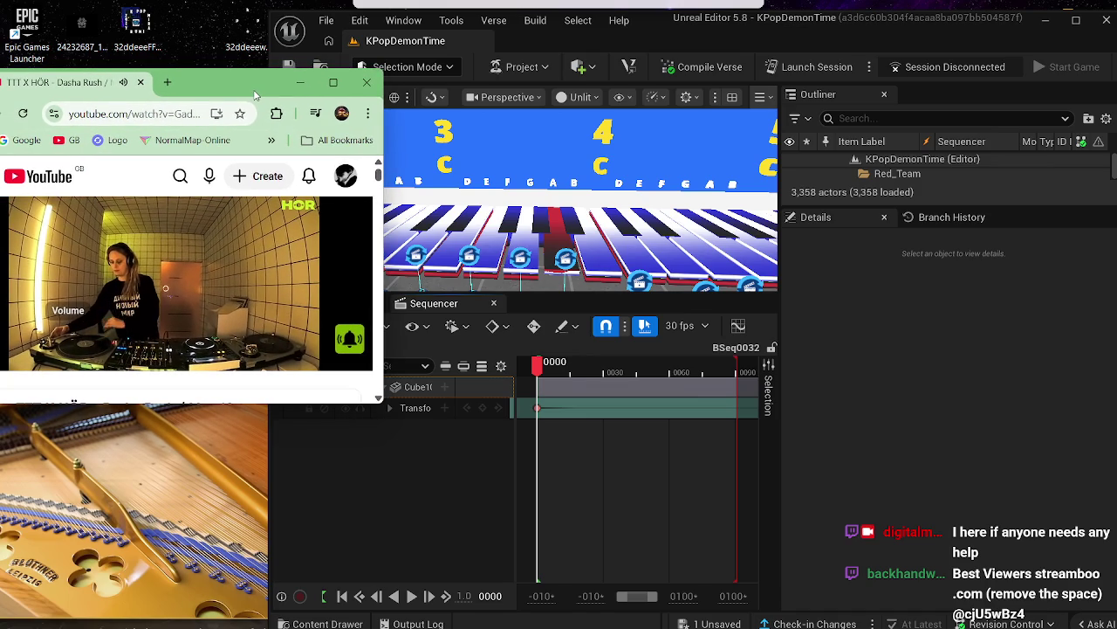
click(371, 467)
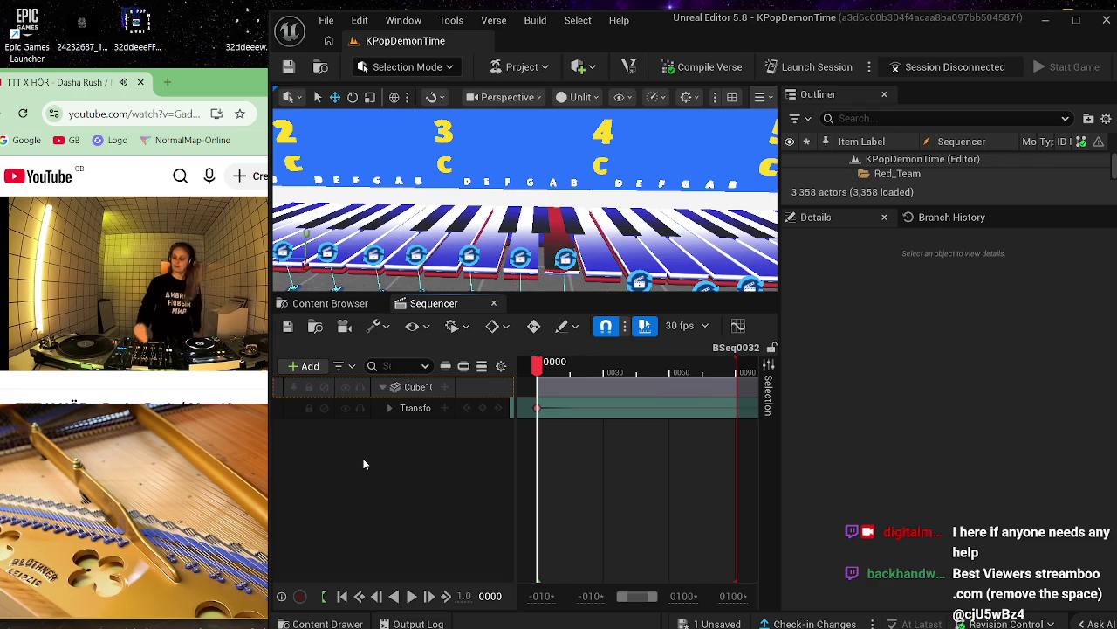
- Select Cinematic Sequence Device525 on the piano keyboard and show the ww1 sequence folder
mouse_move(524, 218)
mouse_down()
mouse_move(593, 229)
mouse_move(513, 220)
mouse_up()
click(513, 220)
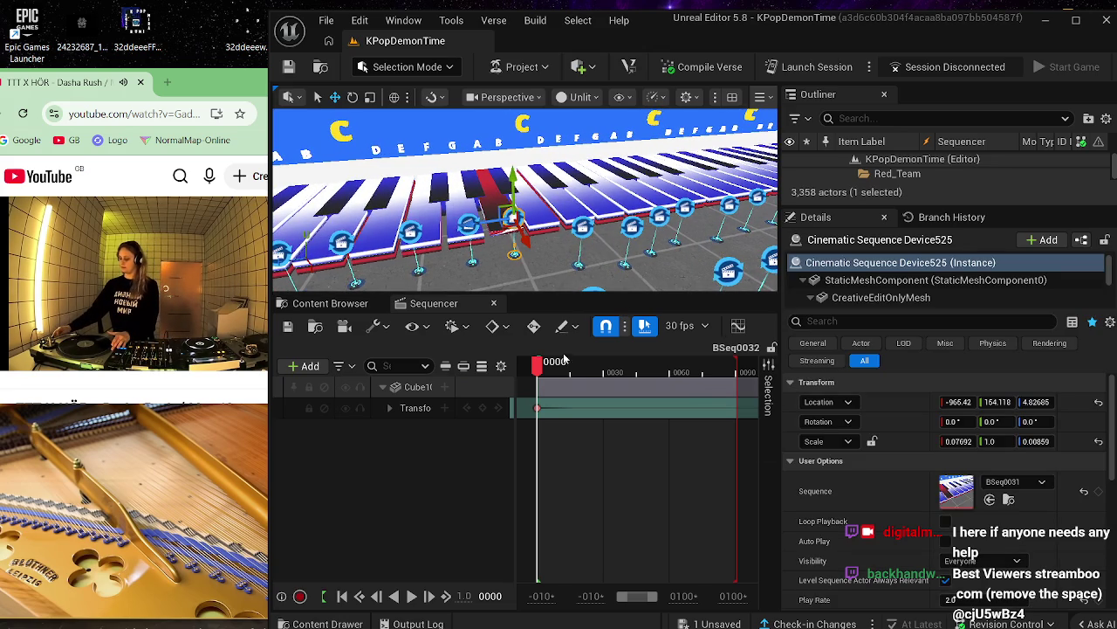
click(350, 303)
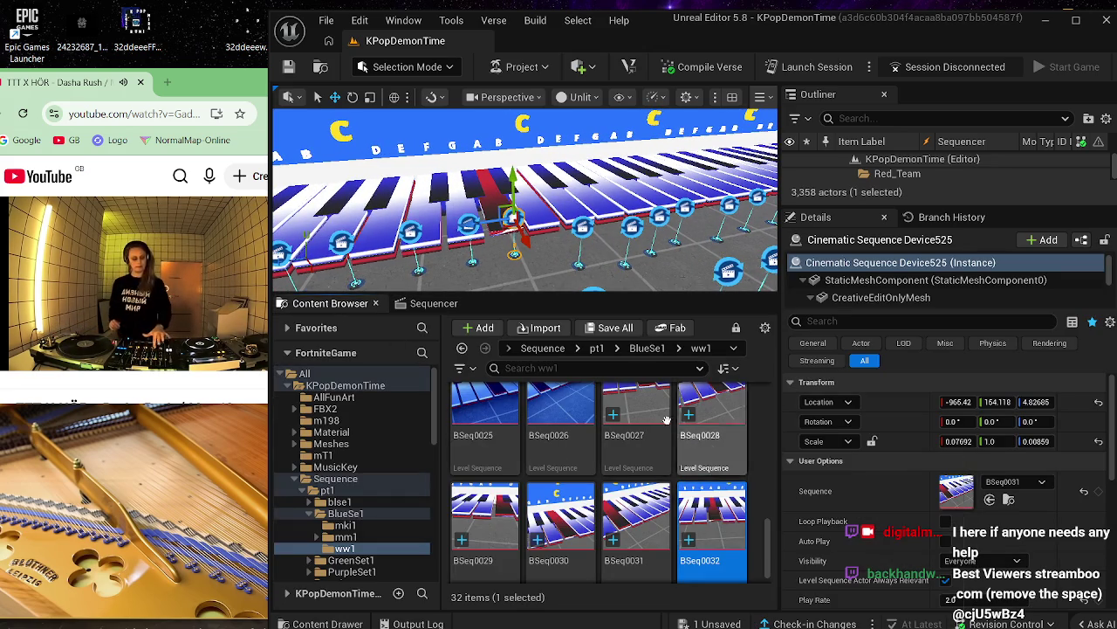
drag(583, 224, 591, 226)
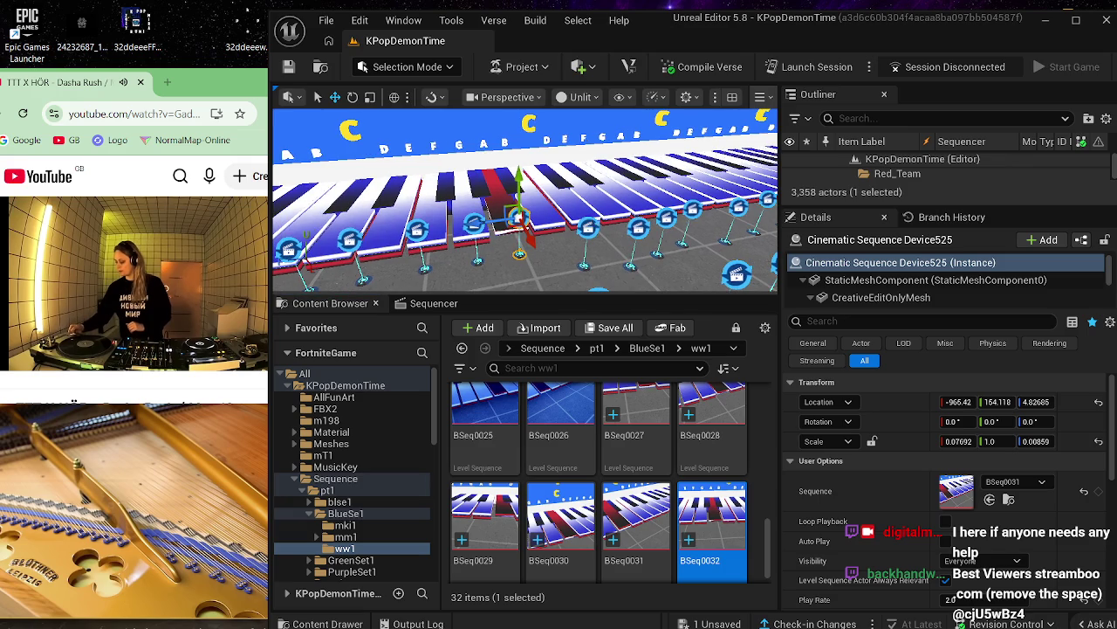
click(588, 226)
click(519, 219)
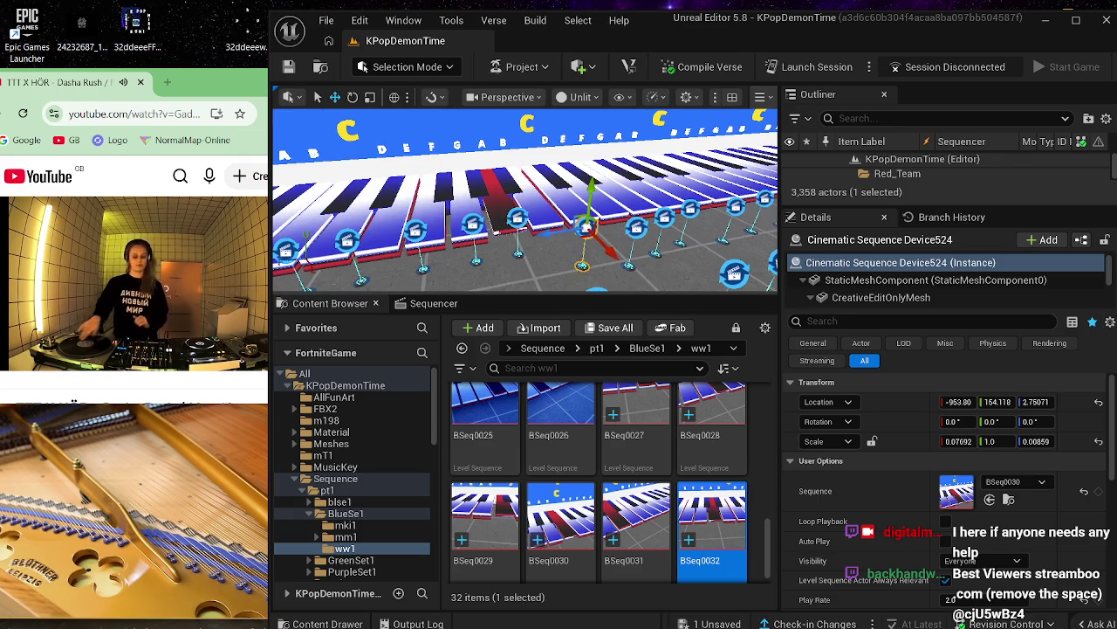
- Open BSeq0031, scrub through its key animation, and close the Sequencer
double_click(627, 511)
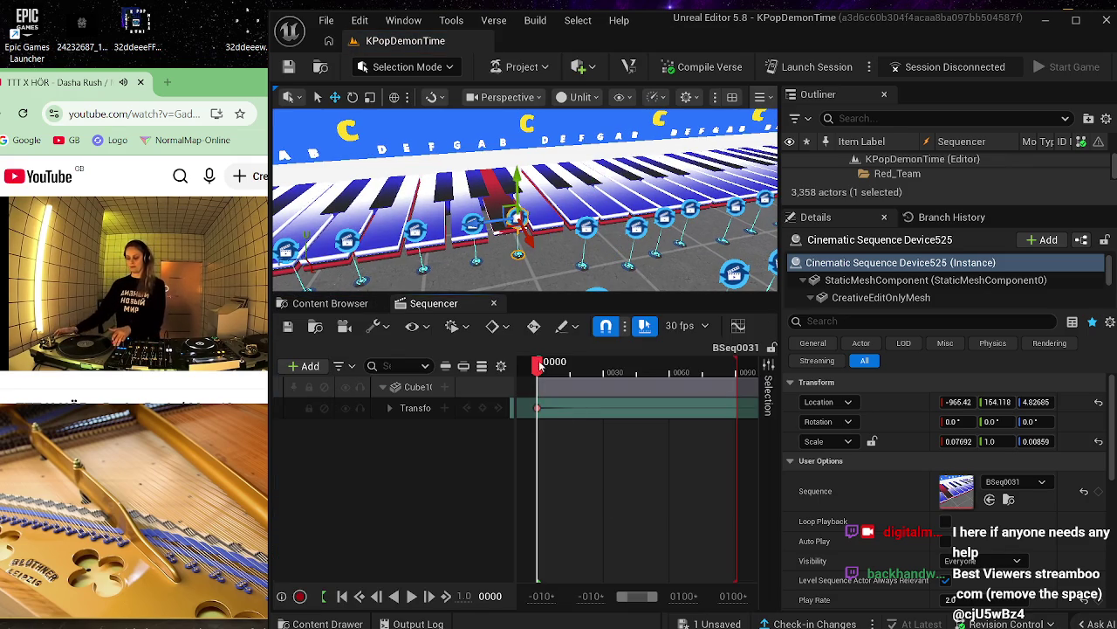
drag(539, 364, 712, 362)
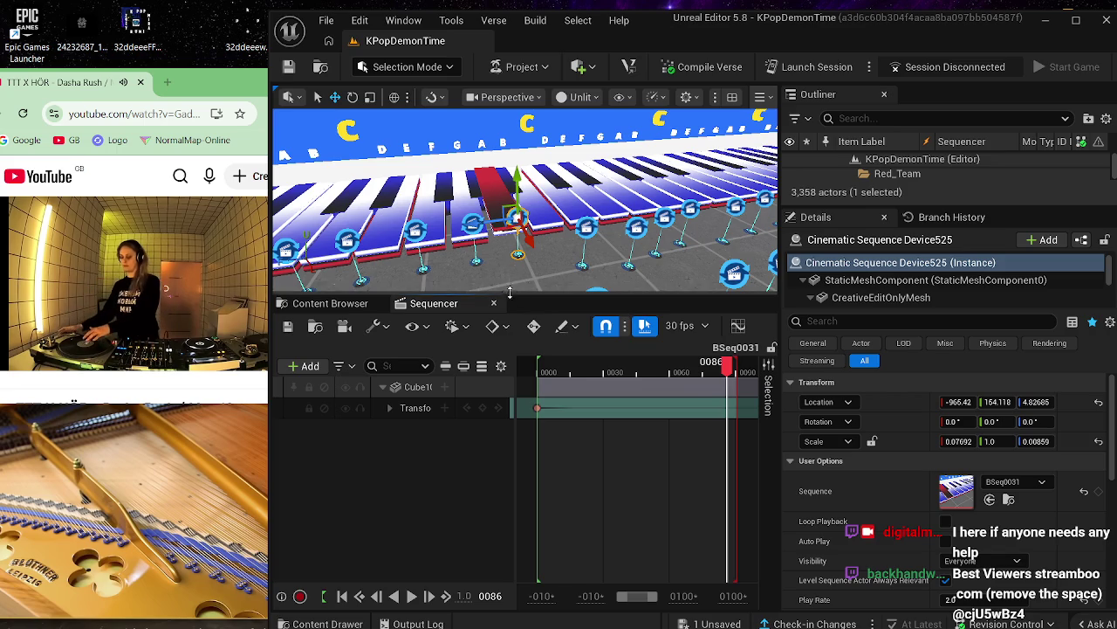
click(493, 303)
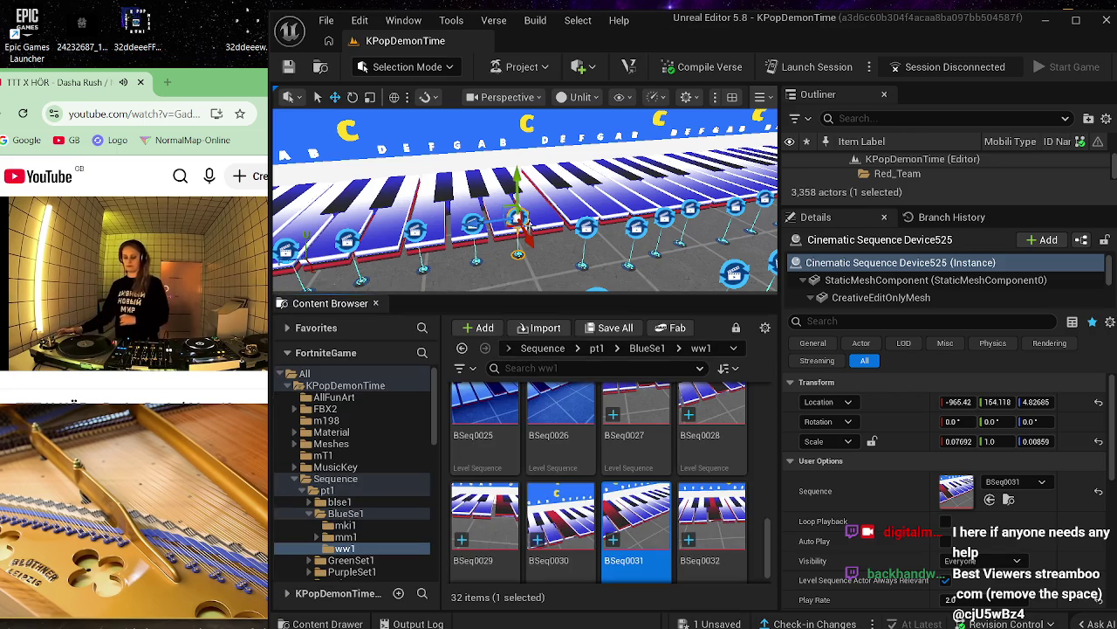
- Select Cinematic Sequence Device526 and open BSeq0032 to preview its animation
drag(534, 245, 545, 262)
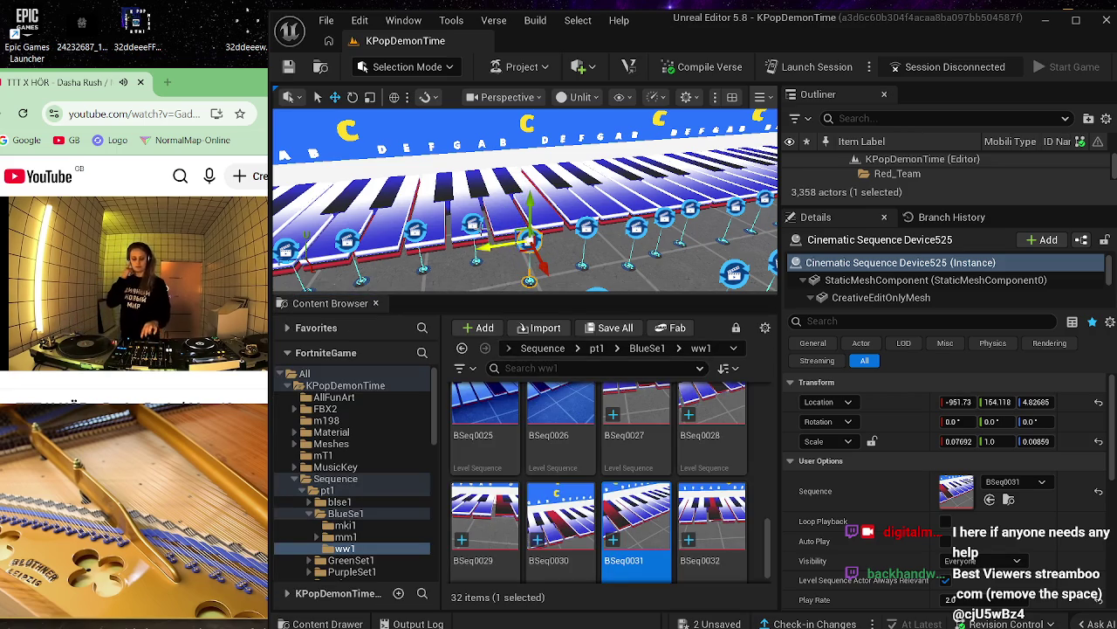
click(472, 225)
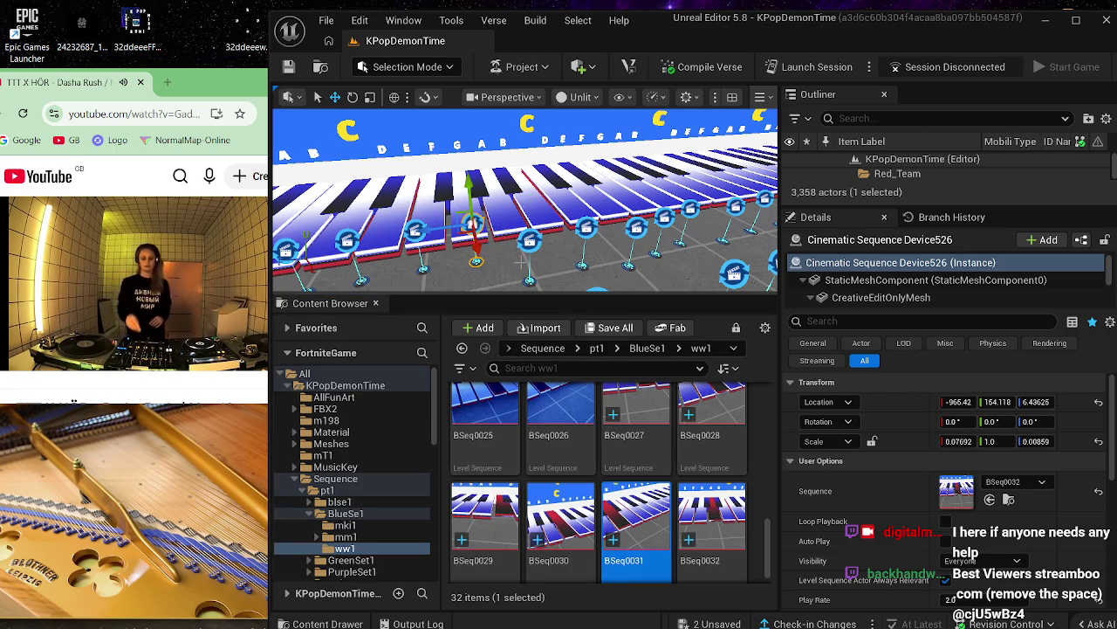
click(711, 516)
double_click(712, 515)
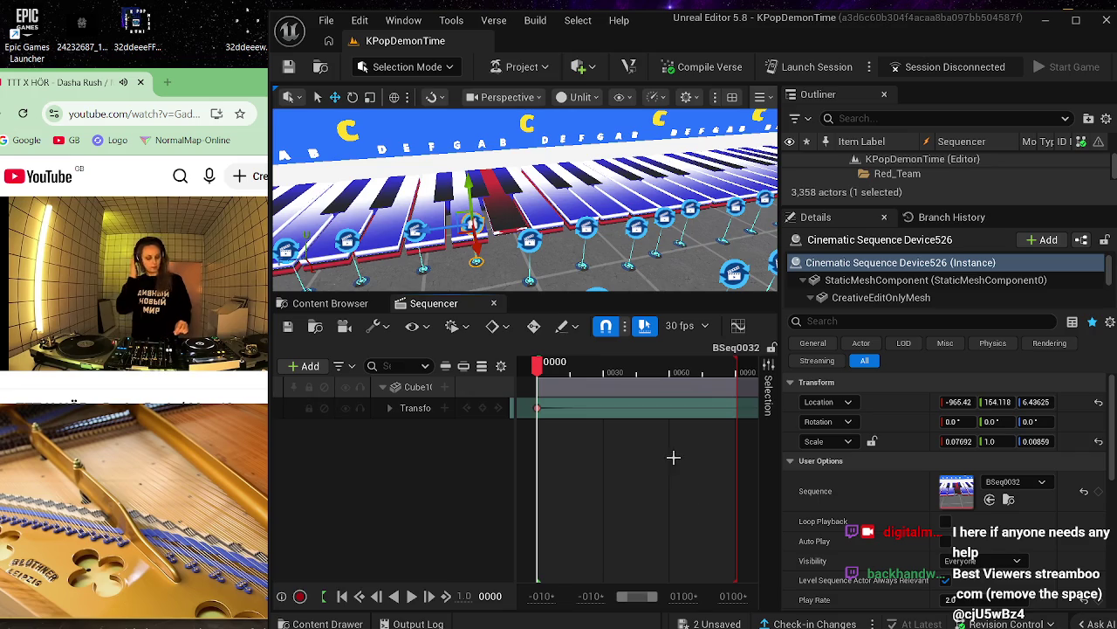
drag(541, 371, 673, 370)
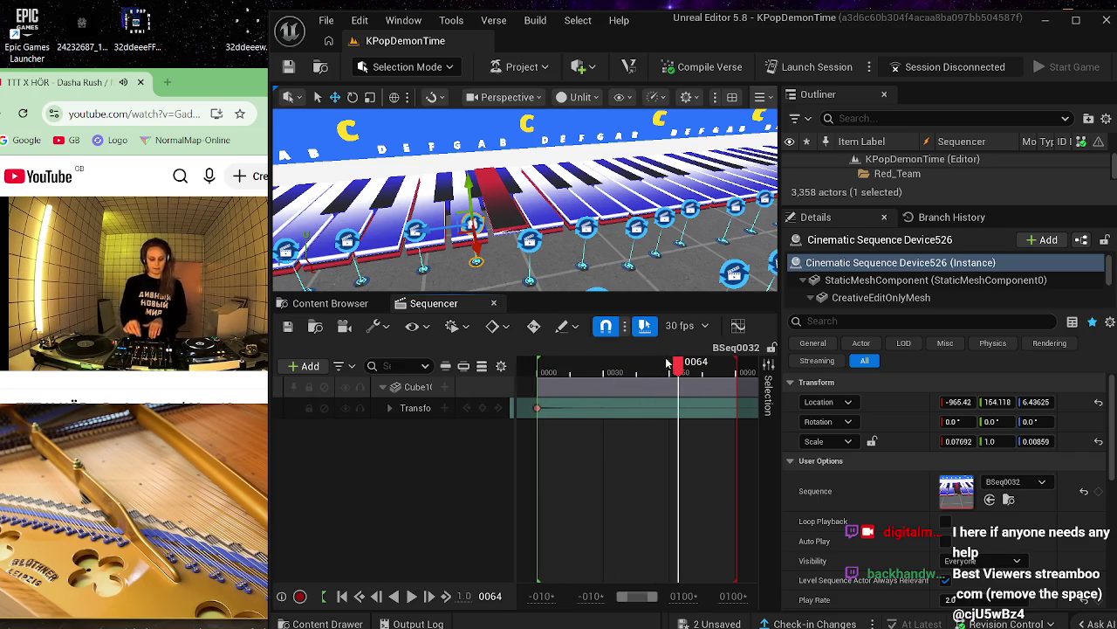
- Delete the Cube1018 track from BSeq0032
click(406, 387)
right_click(407, 390)
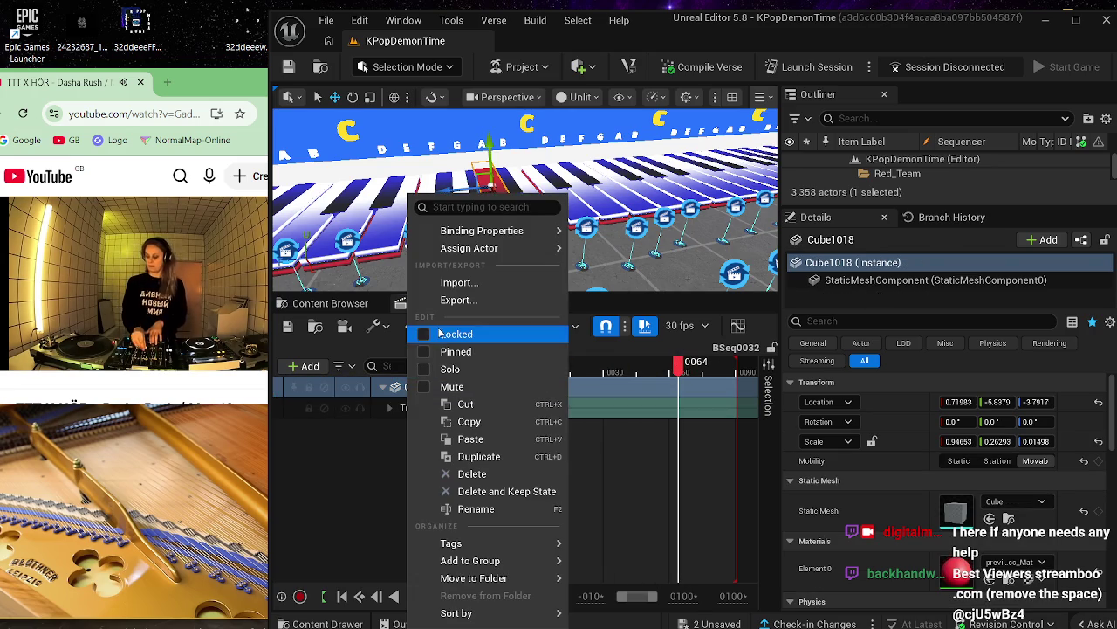
click(507, 481)
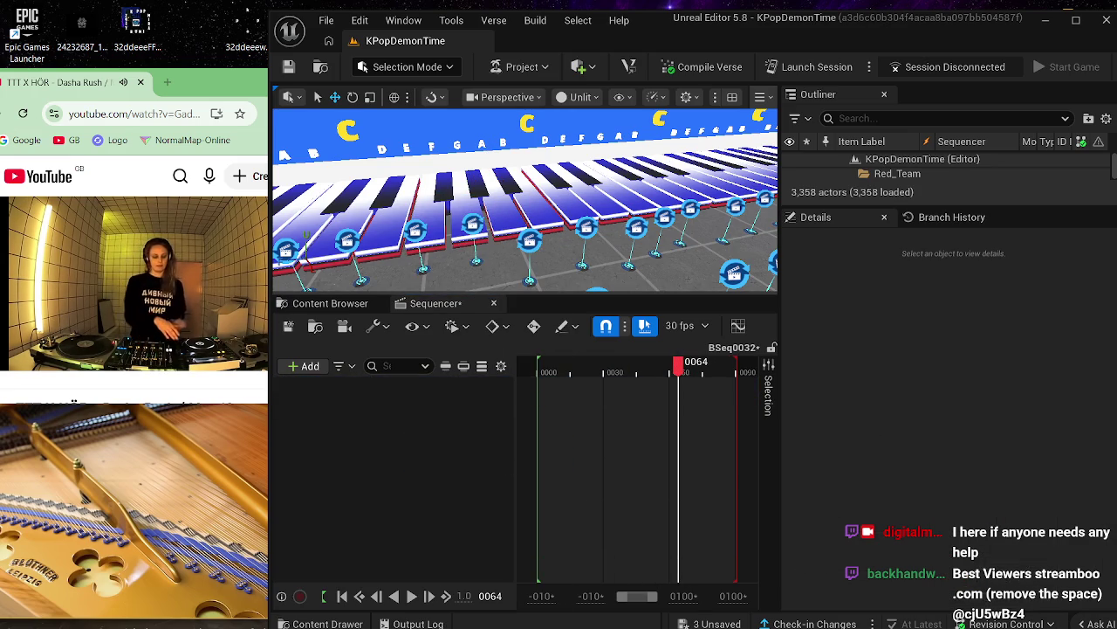
- Add Cube1019 as a track in BSeq0032
click(474, 226)
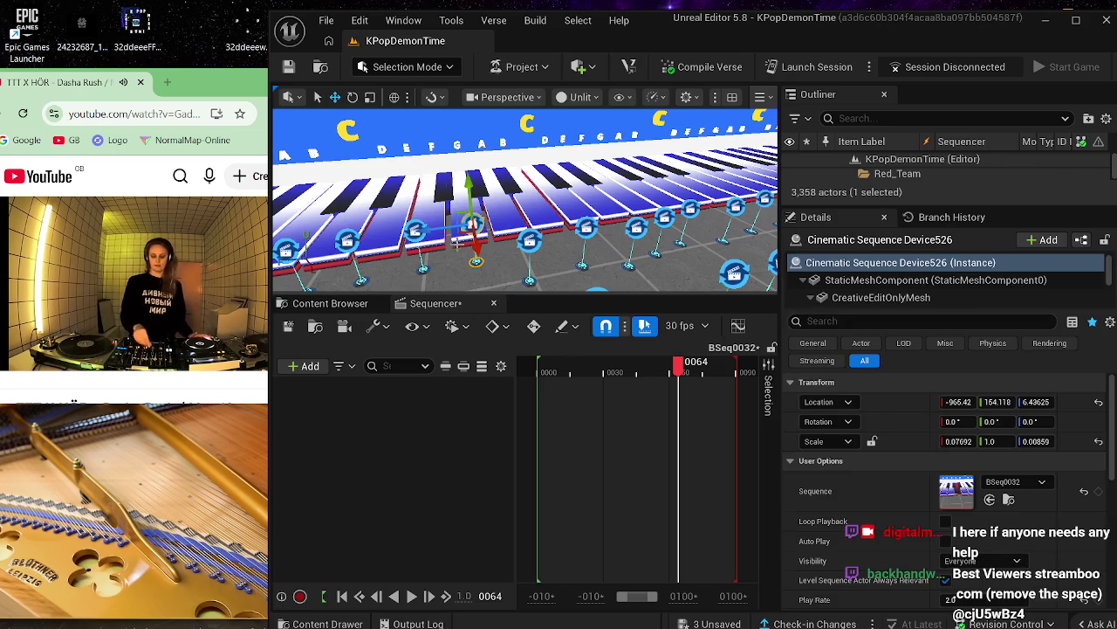
click(454, 246)
click(308, 365)
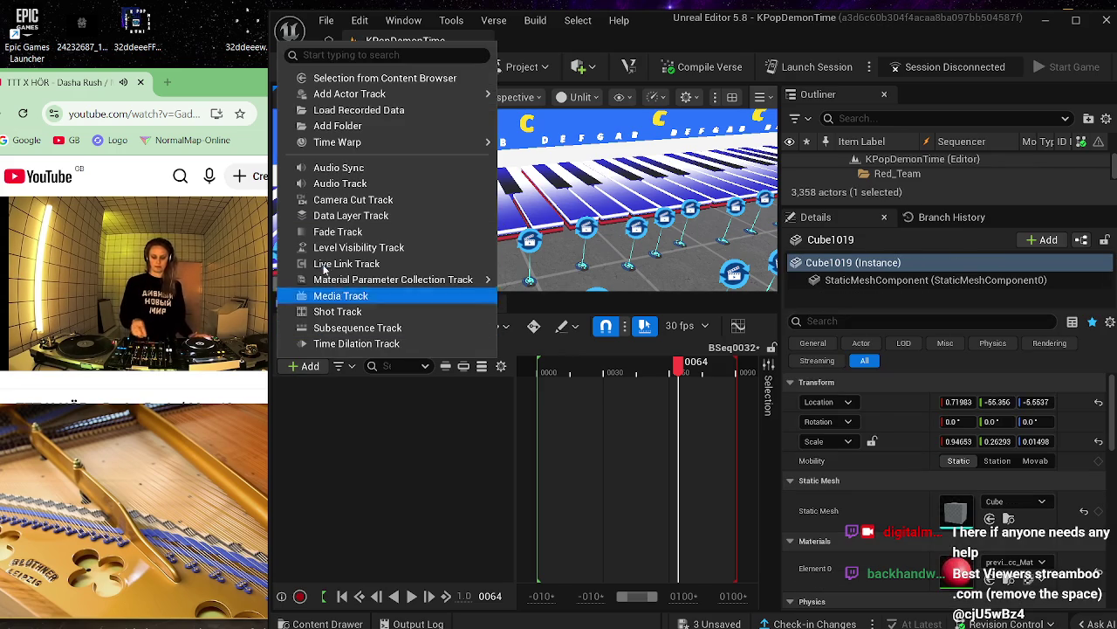
mouse_move(366, 93)
click(517, 102)
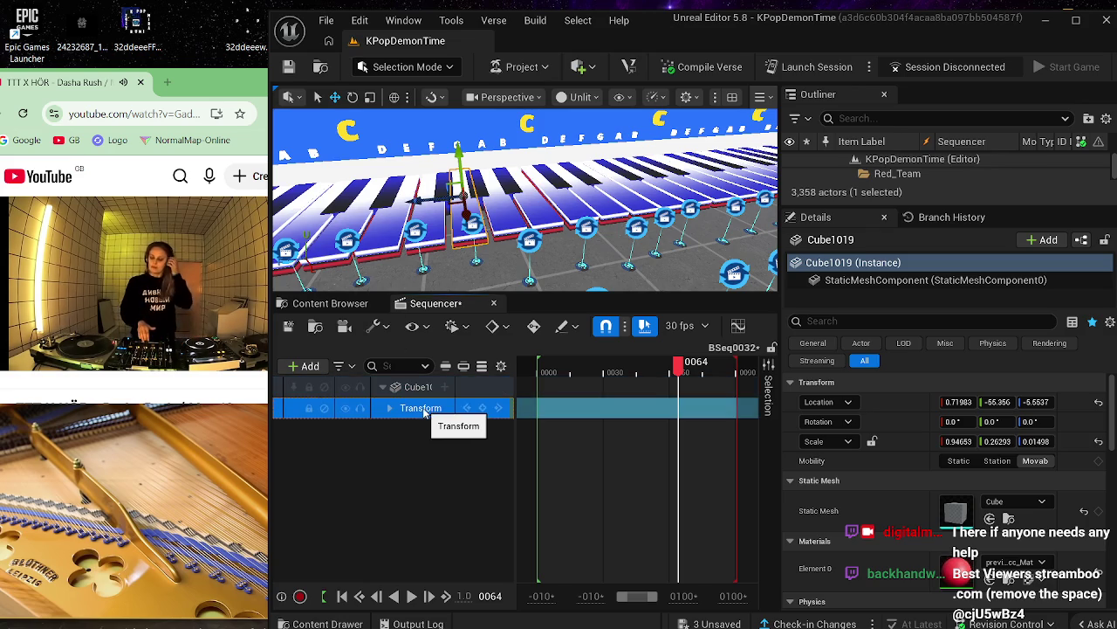
- Delete Cube1019's Transform track, then undo to restore it with its frame 0000 key
key(Delete)
click(414, 392)
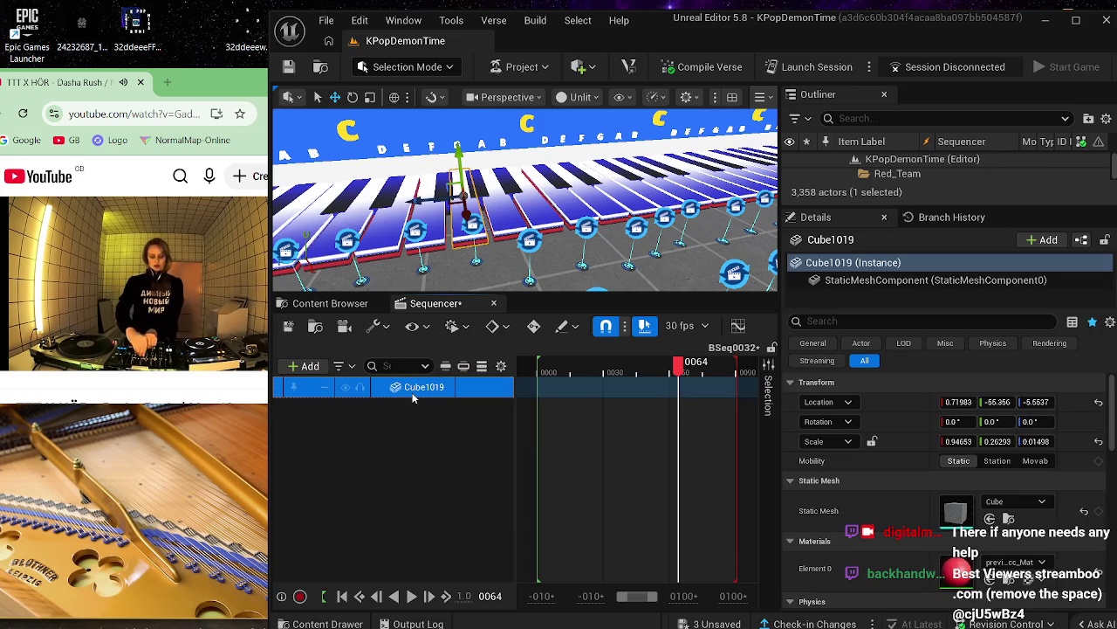
key(ctrl+z)
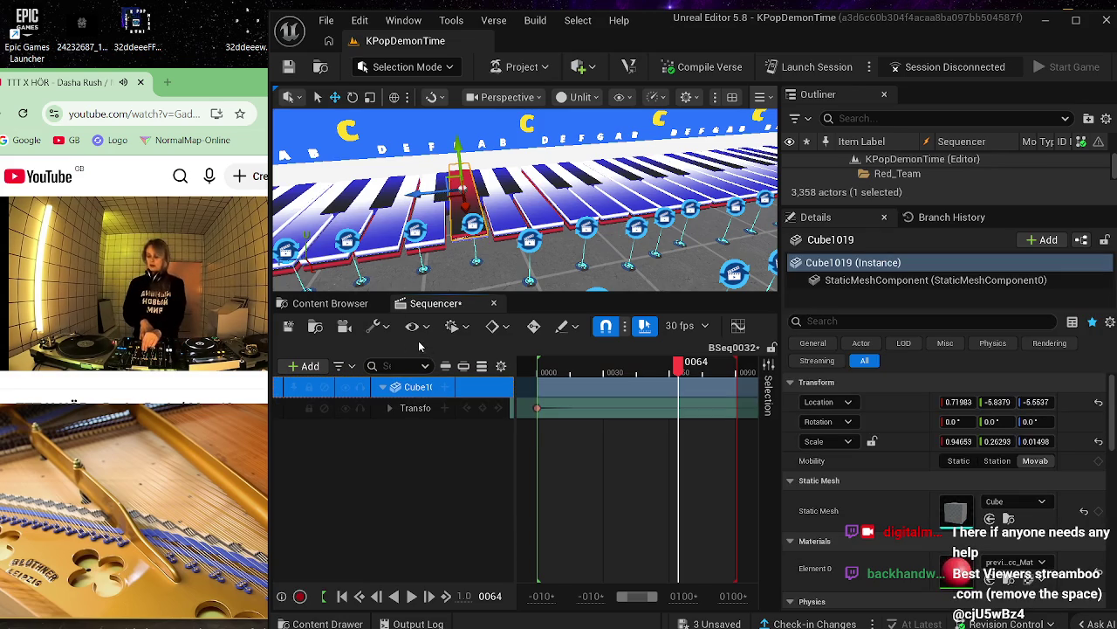
- Nudge Cinematic Sequence Device526 along X to -952.92 and save BSeq0032
click(473, 220)
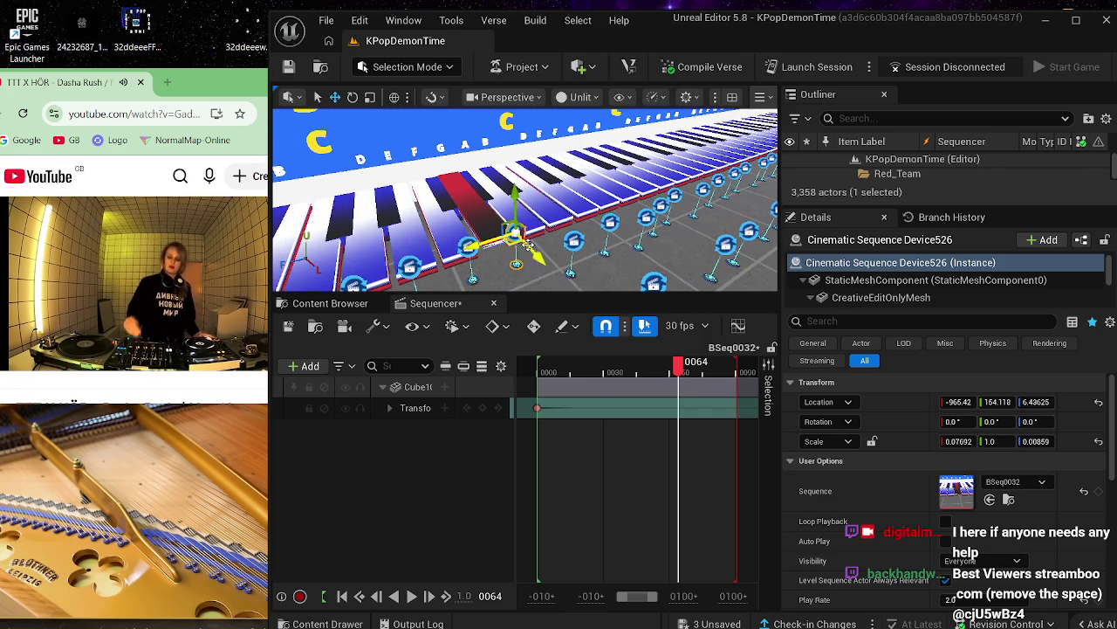
drag(539, 253, 580, 274)
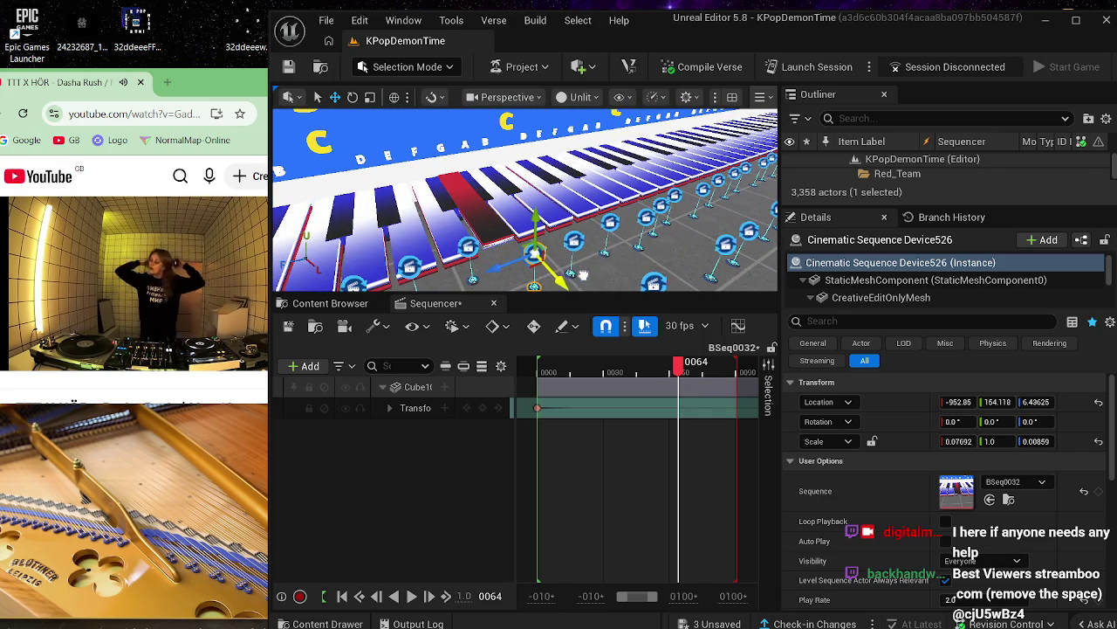
click(289, 328)
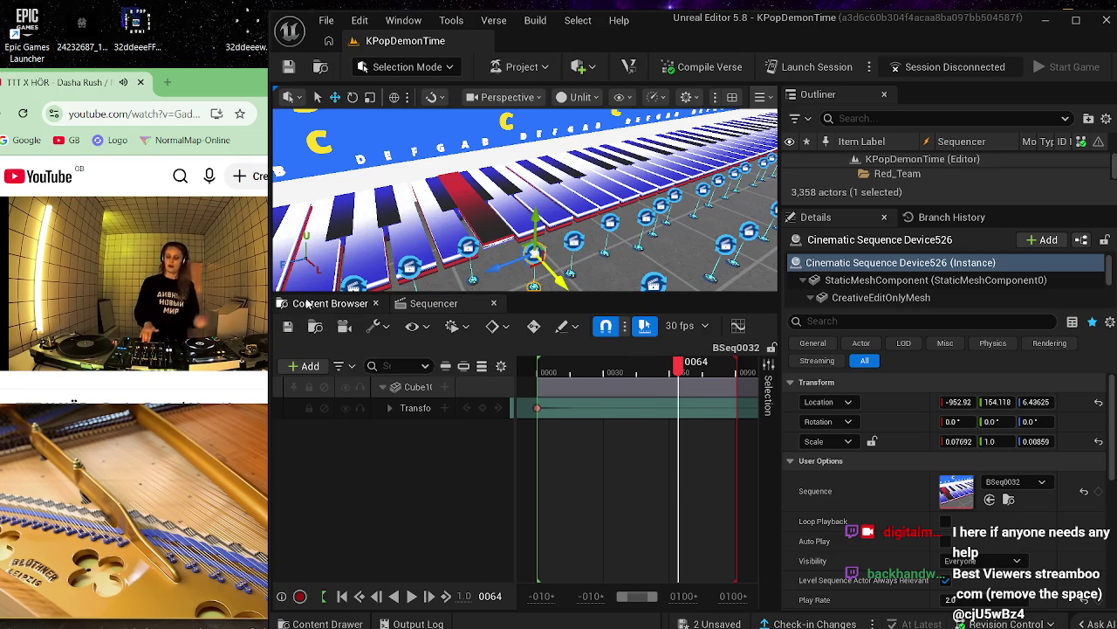
click(330, 303)
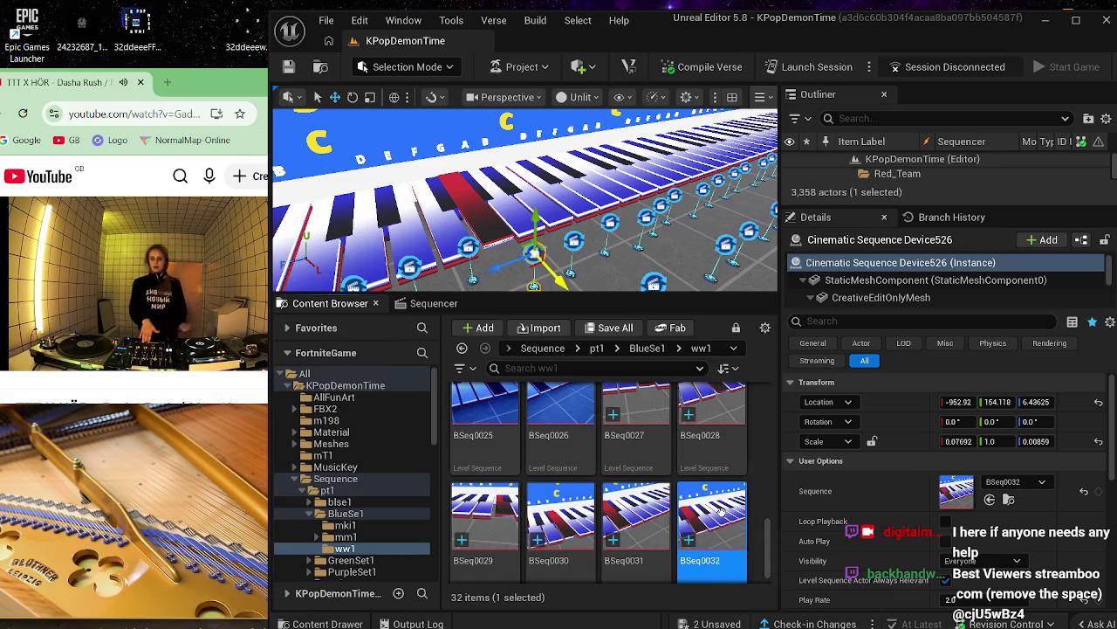
- Scroll down in the ww1 sequence folder
scroll(725, 494, down, 1)
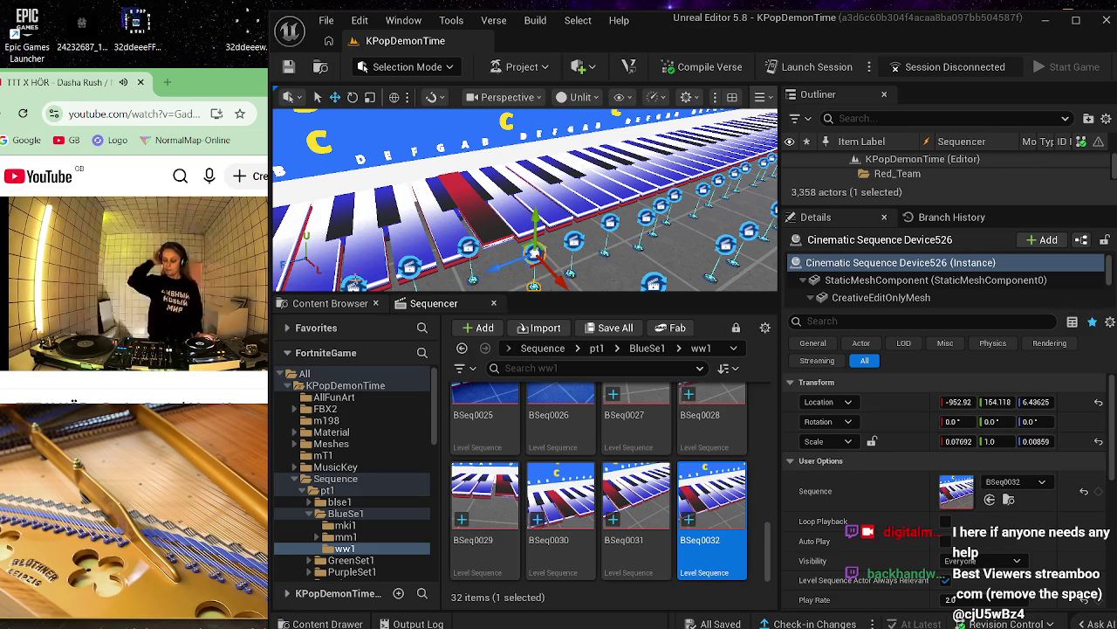
- Pull a new Chrome tab into its own window, voice-search 'more coffee', then close that window
click(170, 108)
click(167, 82)
mouse_move(131, 87)
mouse_down()
mouse_move(542, 155)
mouse_move(727, 227)
mouse_up()
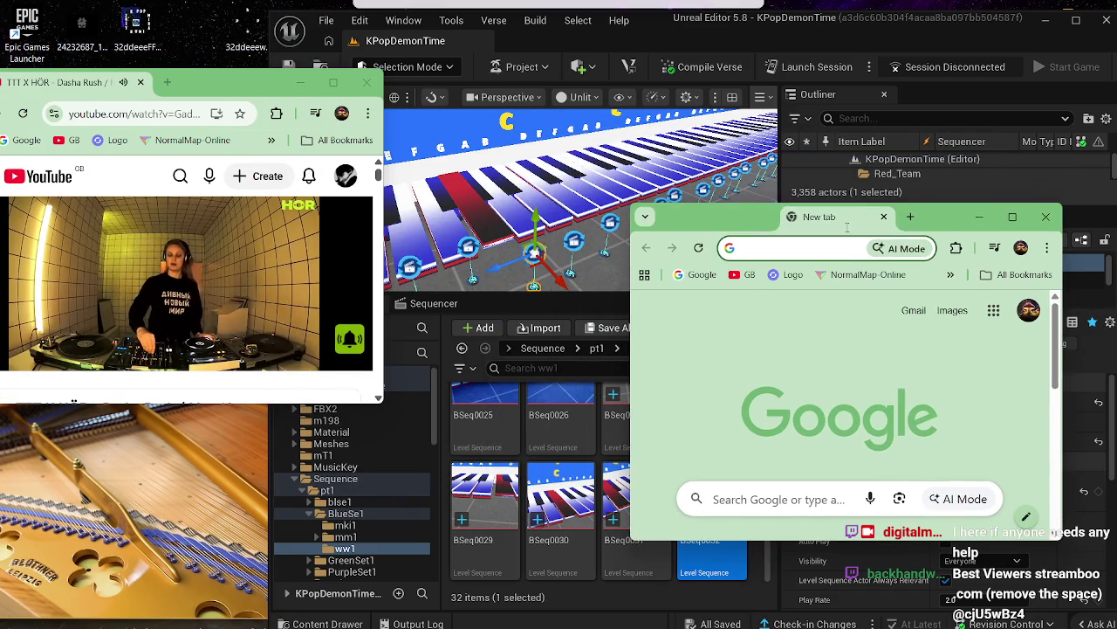
click(873, 499)
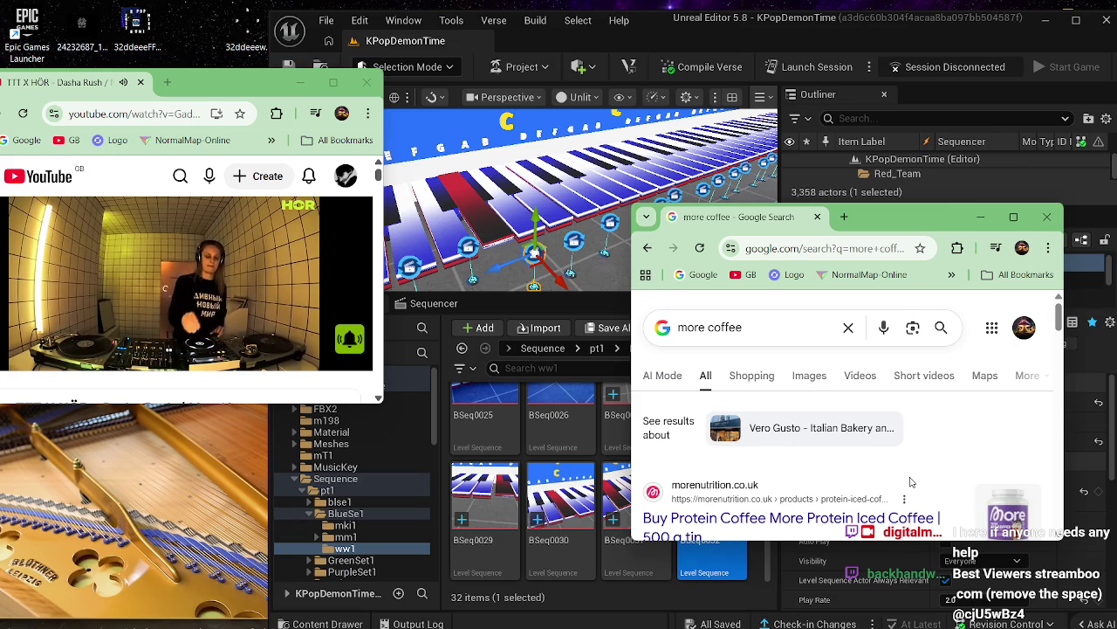
click(1045, 217)
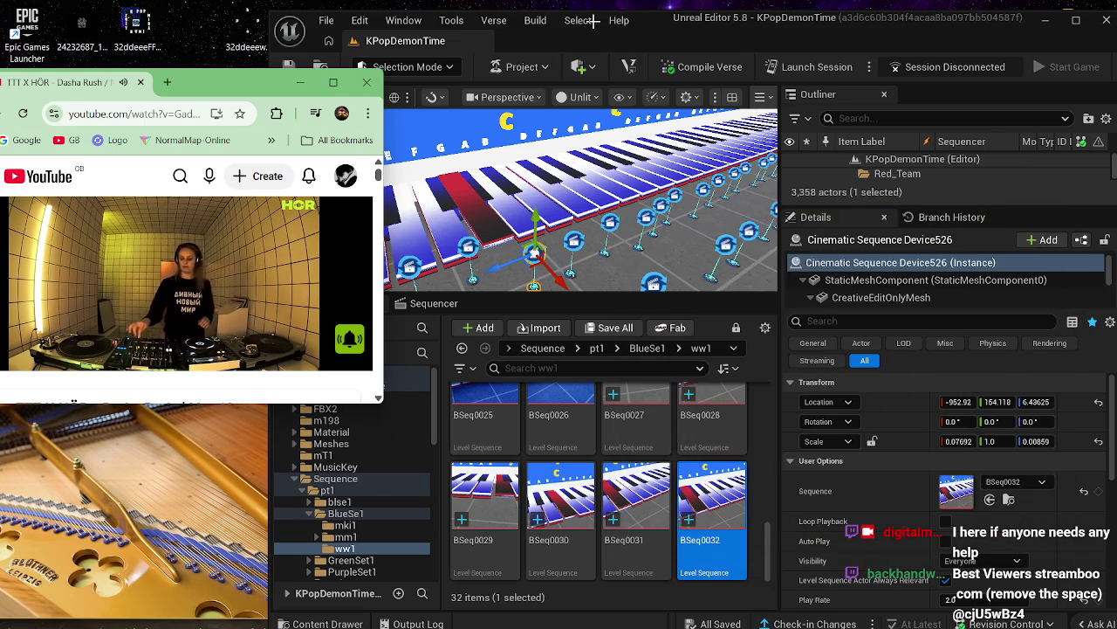
- Bring the Unreal Editor in front of Chrome and pan the viewport across the piano keys
click(636, 42)
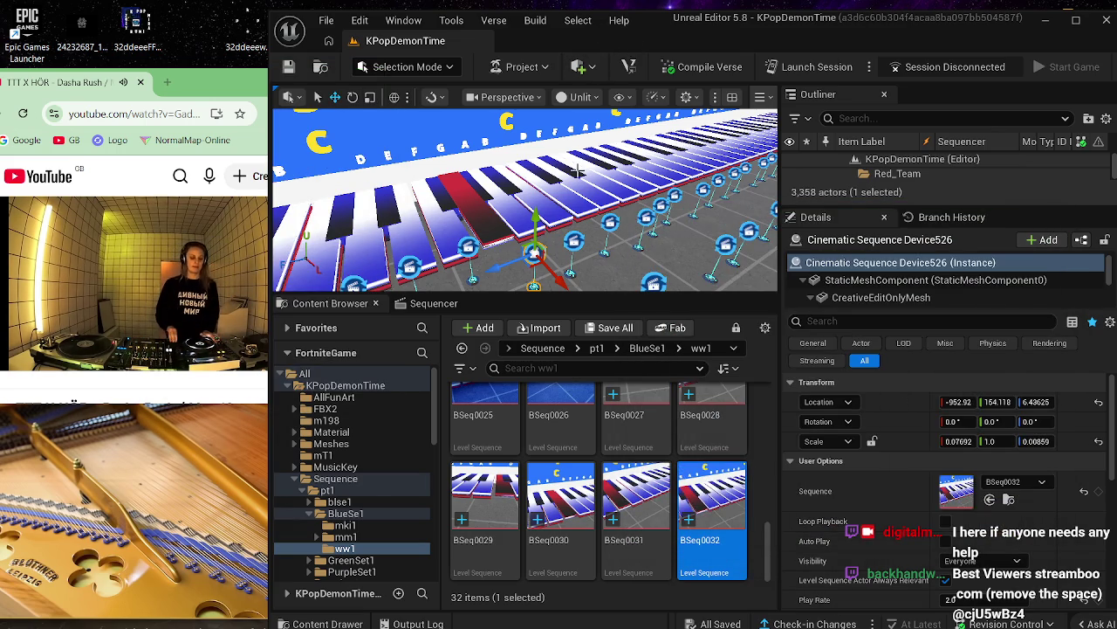
mouse_move(576, 171)
mouse_down()
mouse_move(525, 176)
mouse_move(659, 267)
mouse_up()
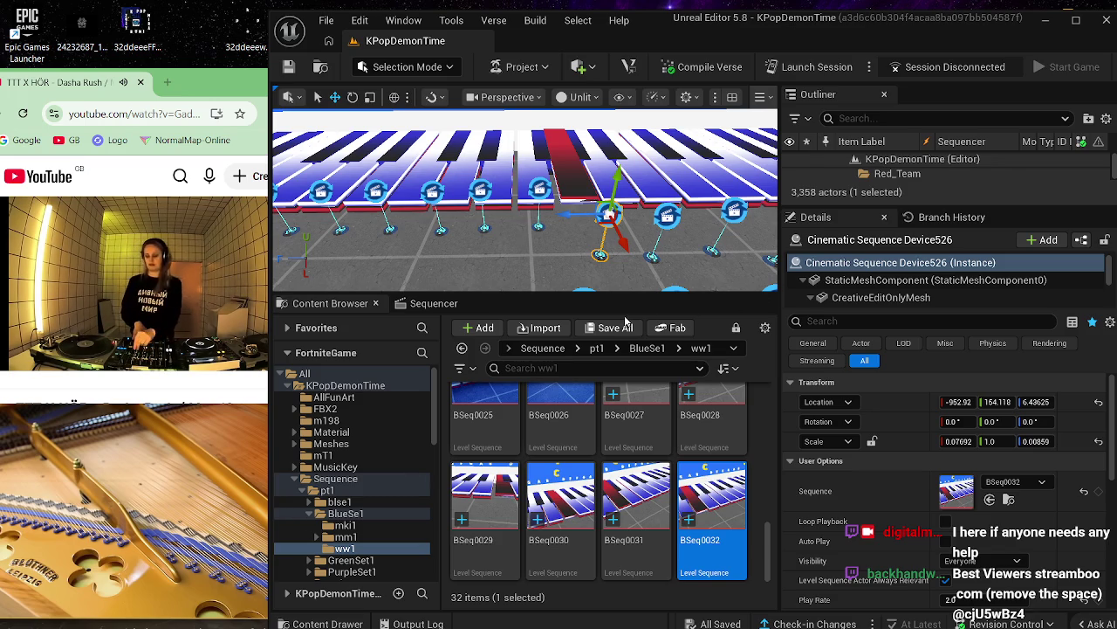
- Select the next device without a sequence and duplicate BSeq0032 as BSeq0033
mouse_move(637, 268)
mouse_down()
mouse_move(664, 236)
mouse_move(661, 262)
mouse_move(668, 229)
mouse_up()
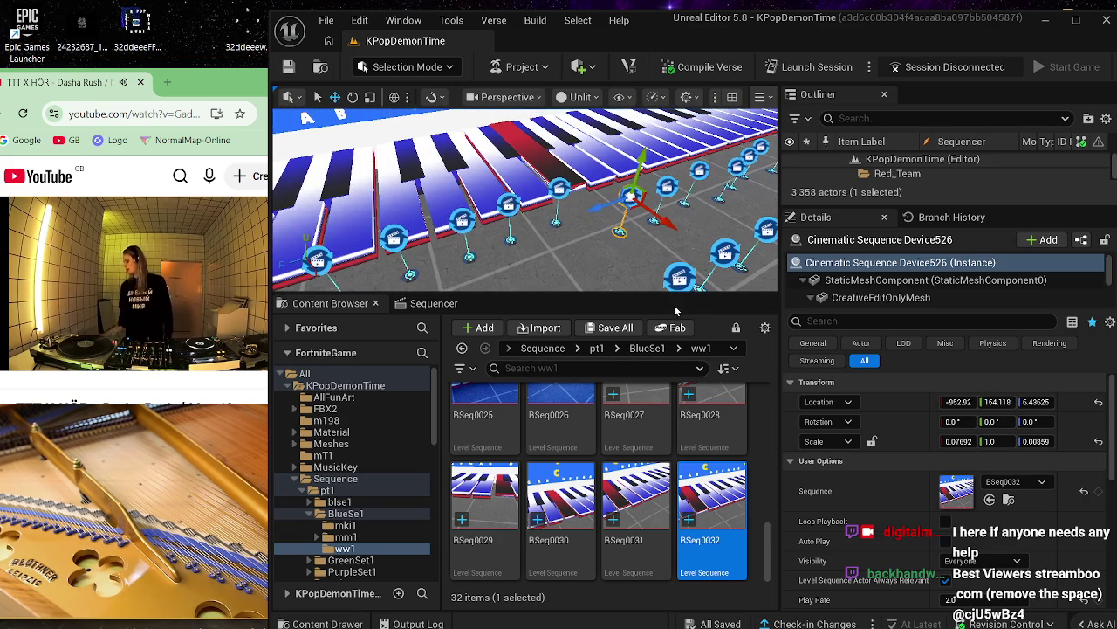
click(669, 187)
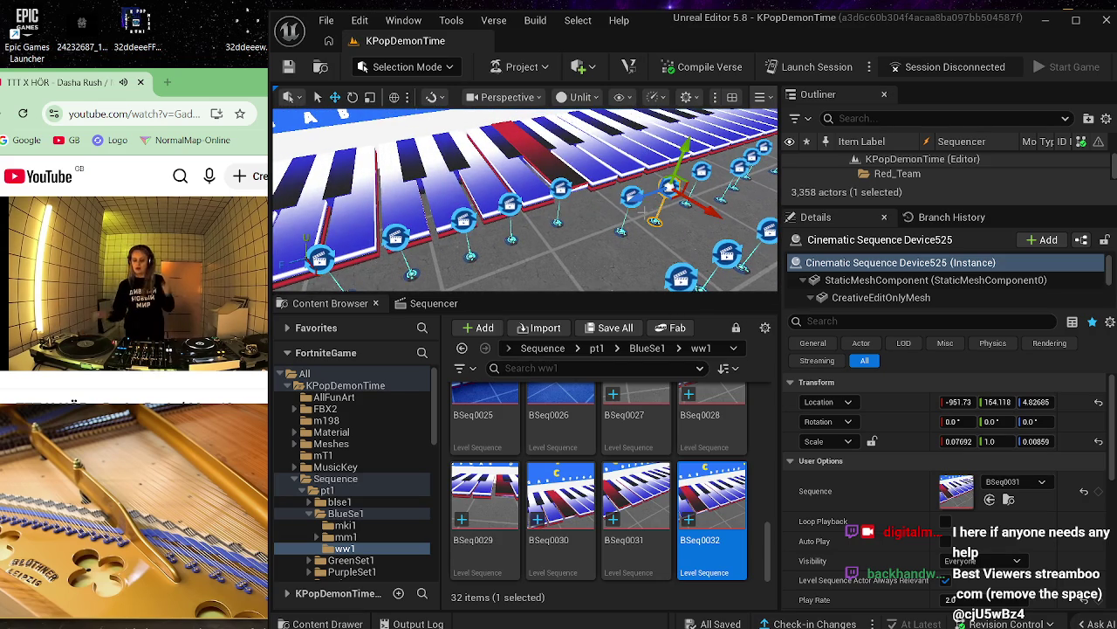
click(627, 199)
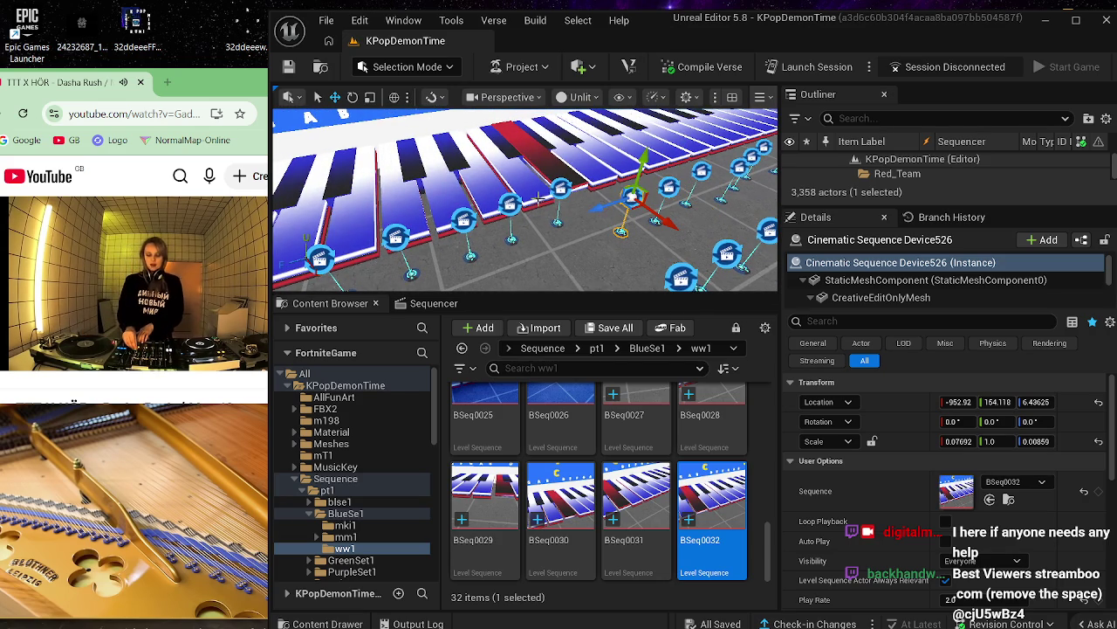
click(566, 189)
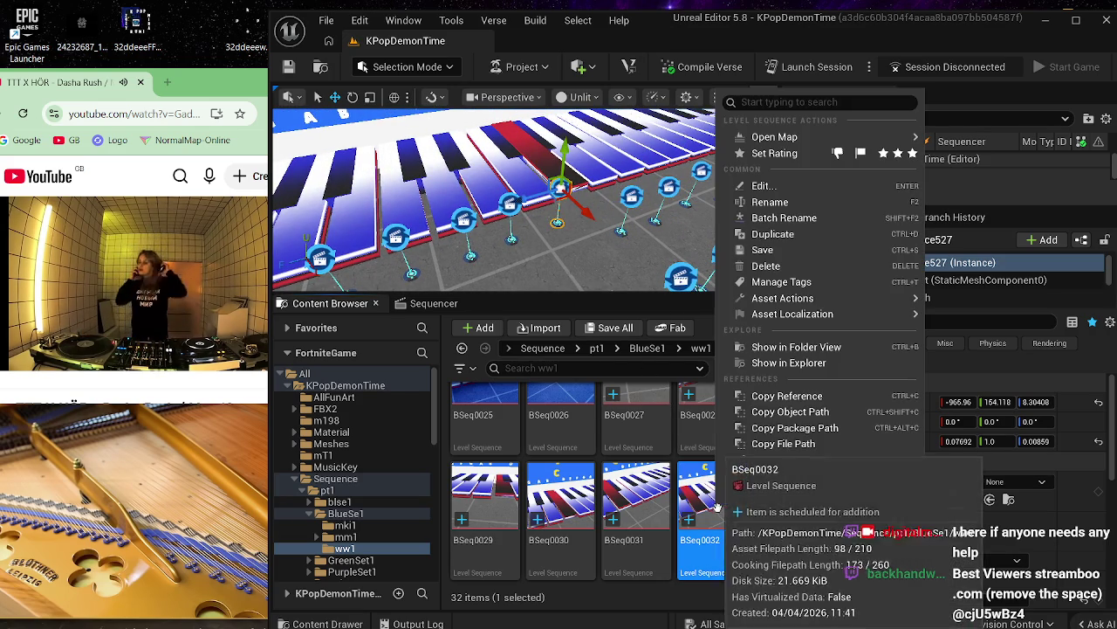
right_click(715, 505)
click(834, 234)
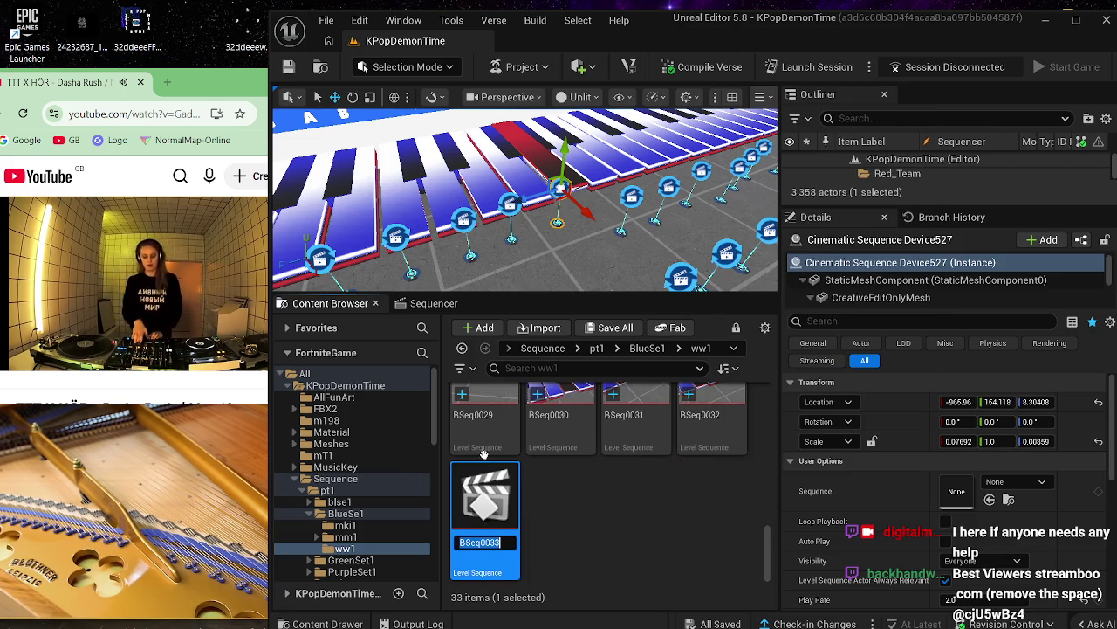
key(Return)
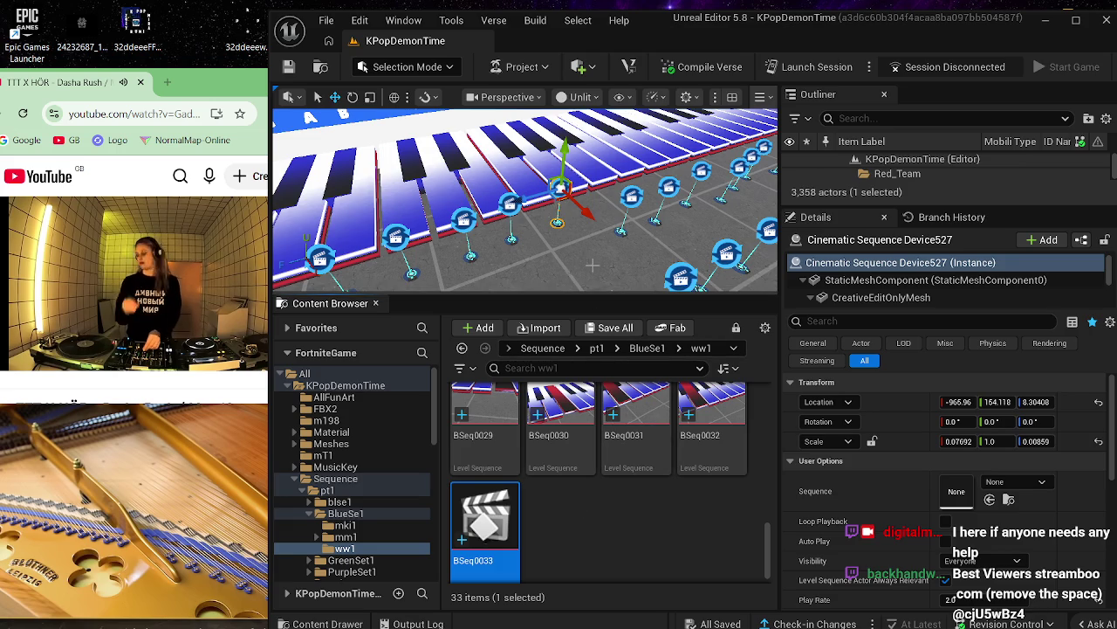
- Assign BSeq0033 to Cinematic Sequence Device527 and nudge it along X to -954.22
click(573, 215)
click(560, 188)
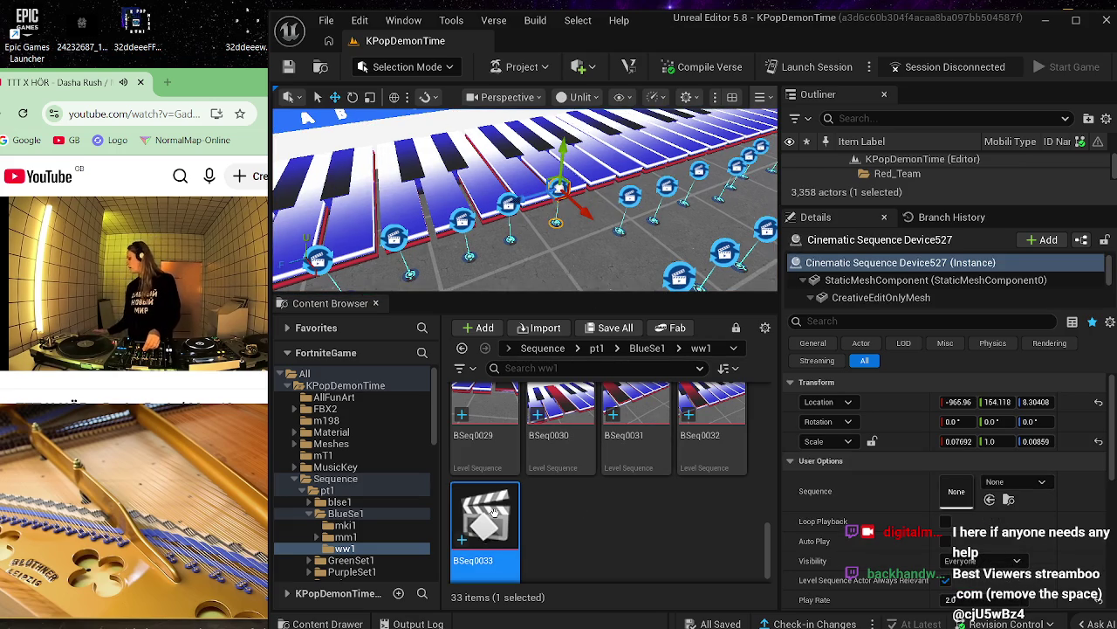
mouse_move(485, 520)
mouse_down()
mouse_move(960, 502)
mouse_move(995, 491)
mouse_up()
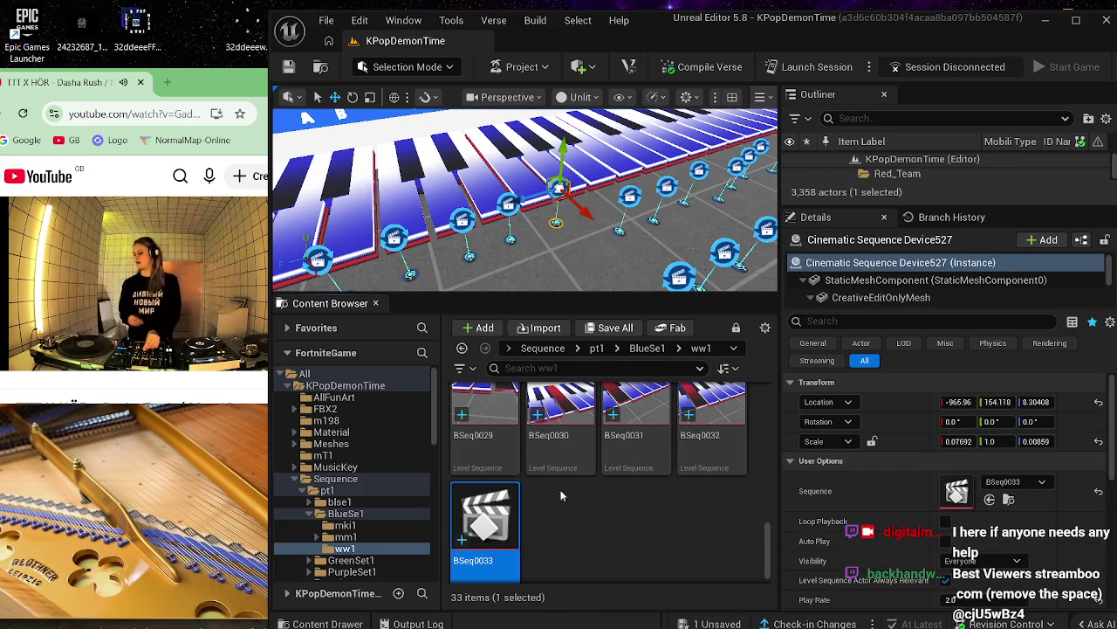
drag(590, 218, 612, 259)
- Open BSeq0033, remove the Cube1019 track, and add Cube1020 as an actor track
double_click(513, 516)
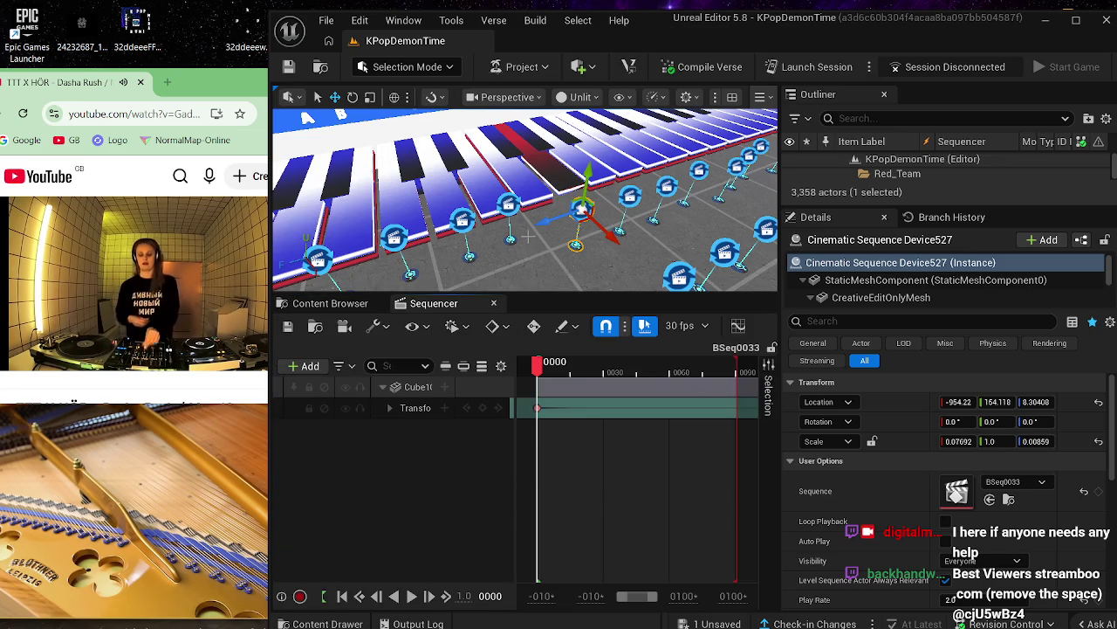
click(419, 387)
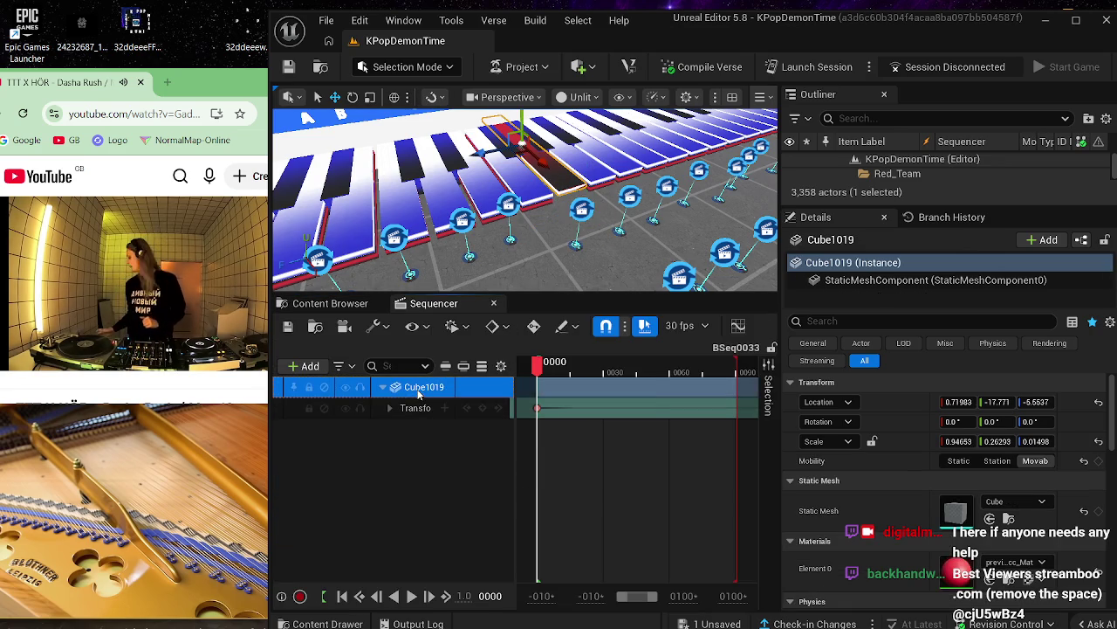
key(Delete)
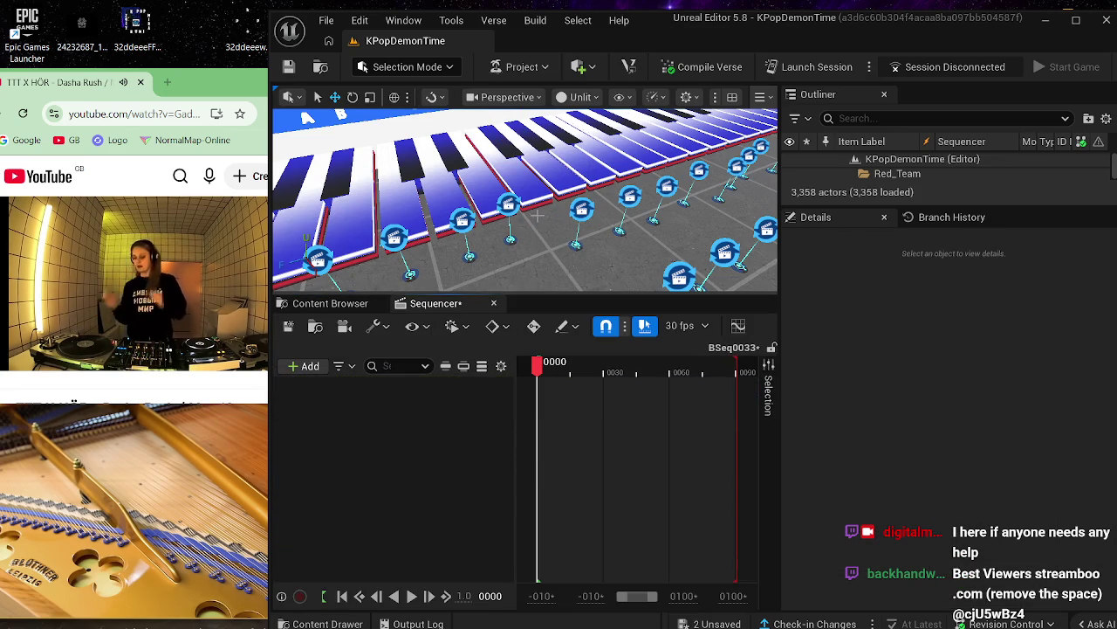
click(534, 205)
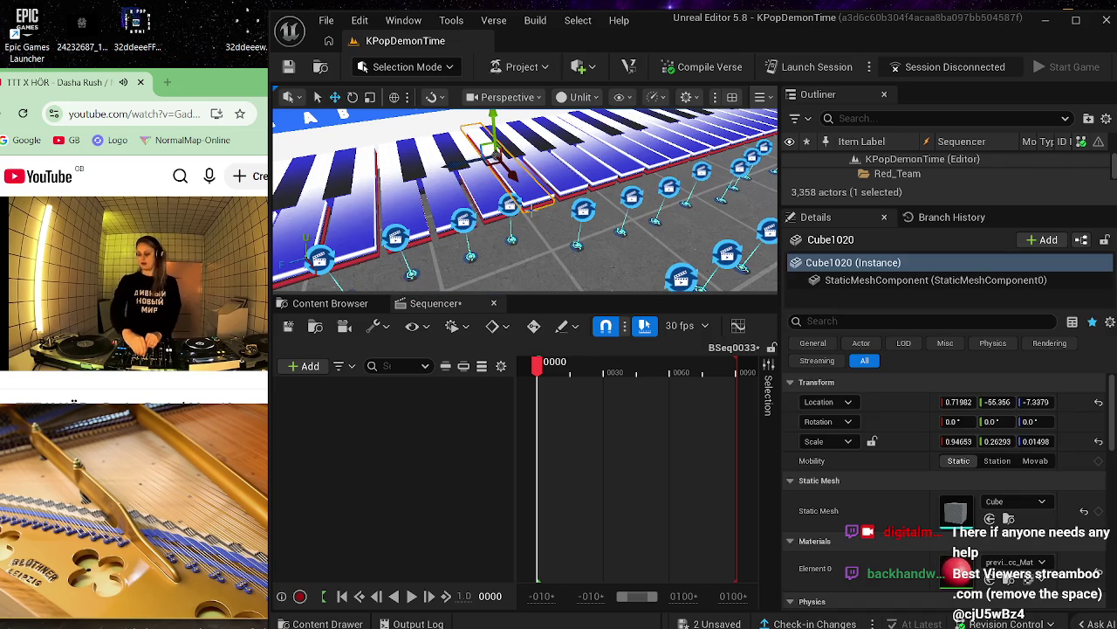
click(316, 366)
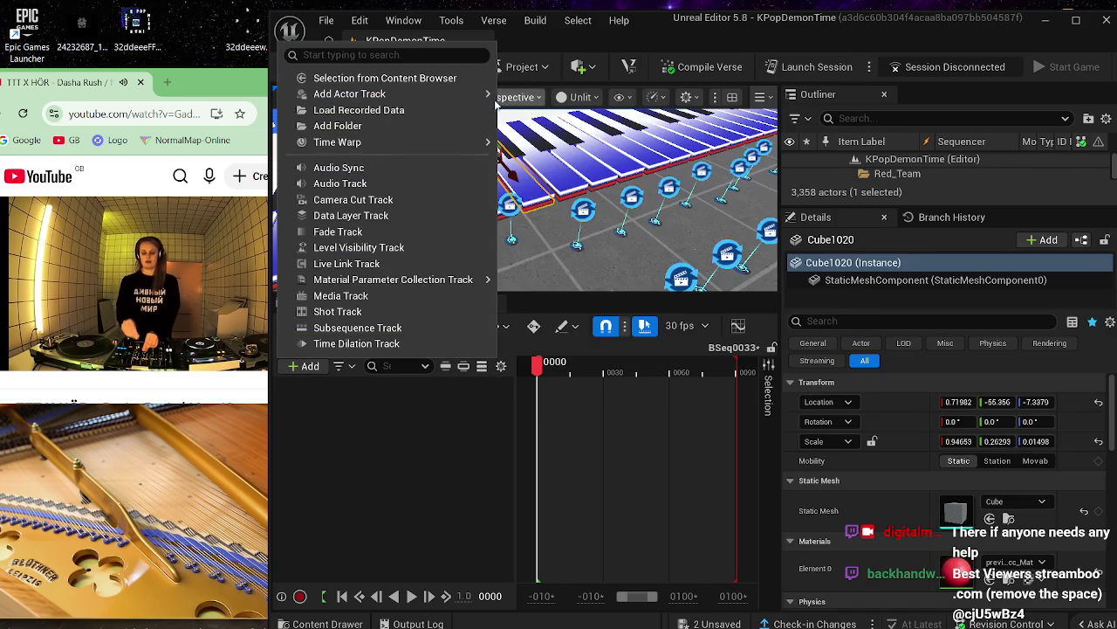
mouse_move(476, 94)
click(546, 101)
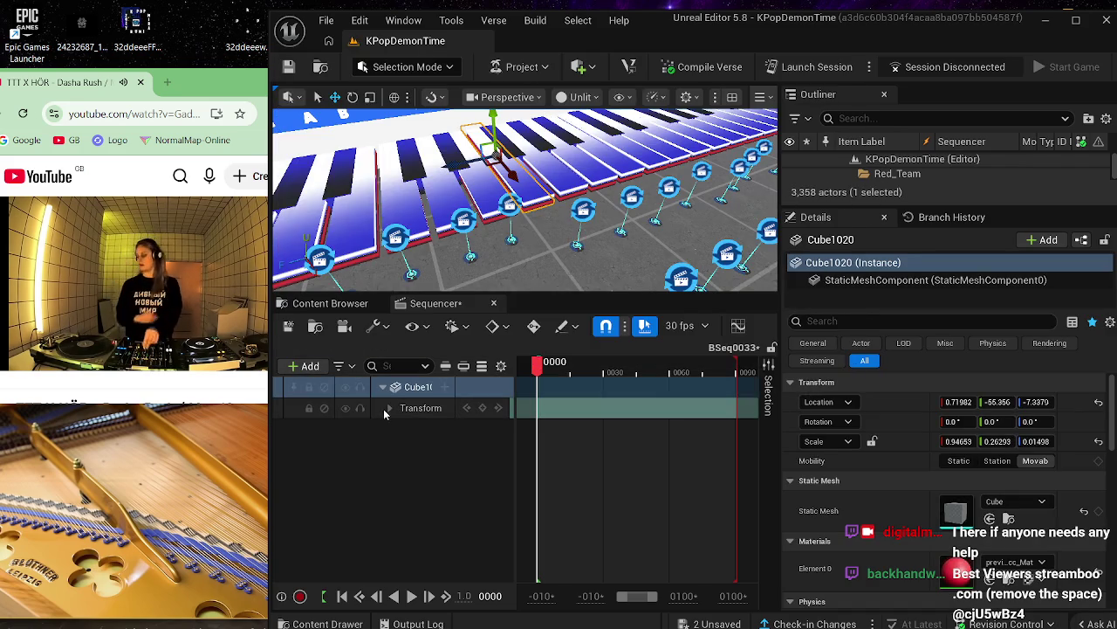
- Keep Cube1020's Transform track keyed at 0000 and save BSeq0033
click(389, 408)
click(413, 410)
key(Delete)
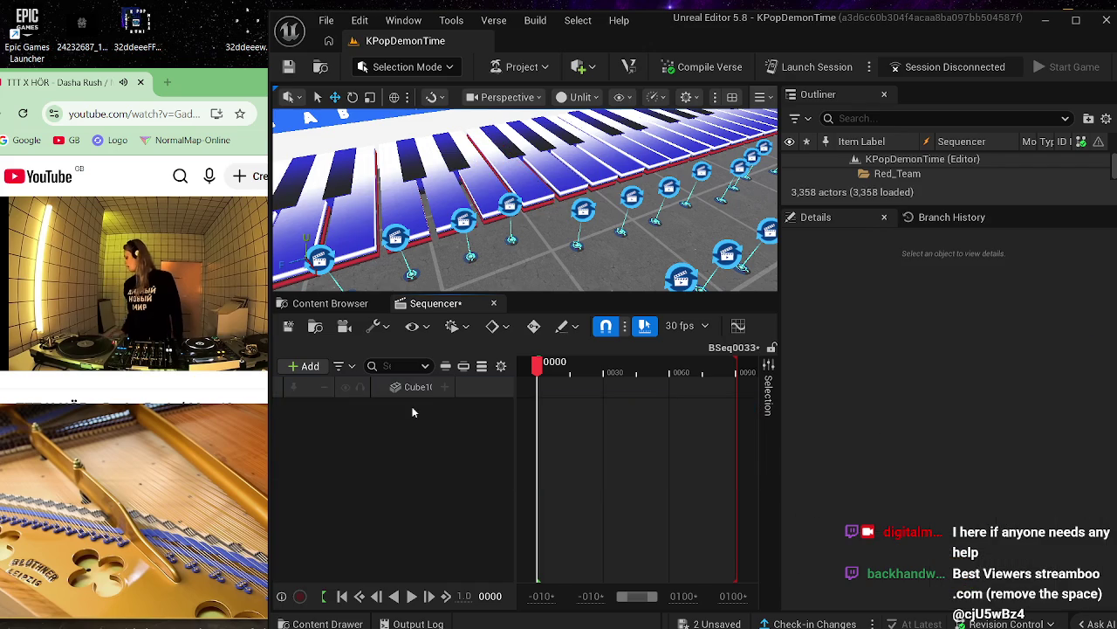
click(425, 388)
key(ctrl+z)
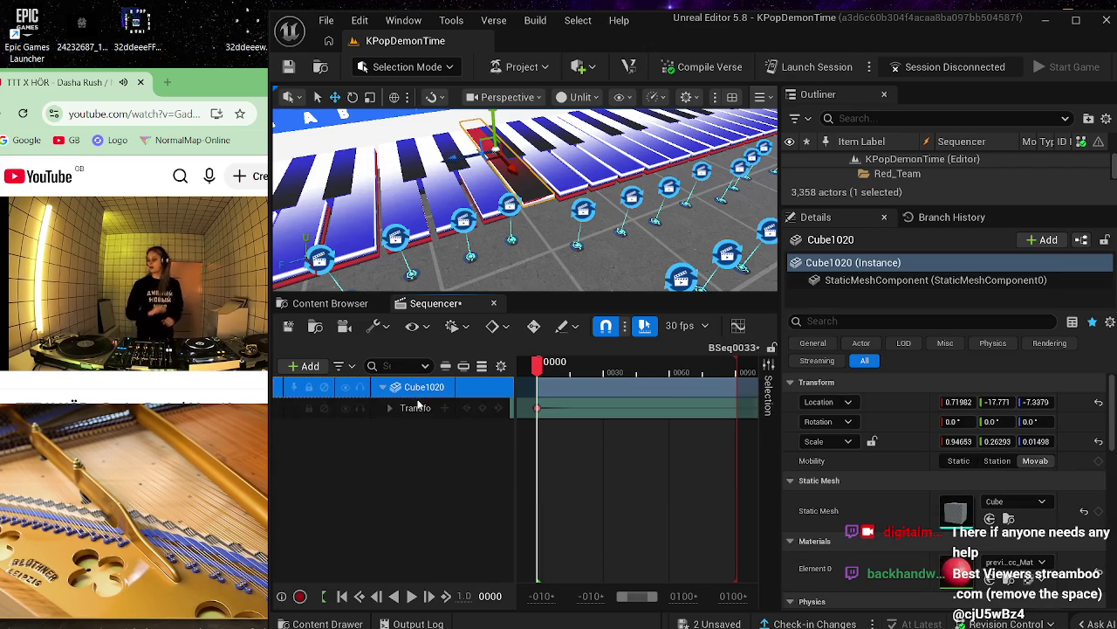
click(289, 328)
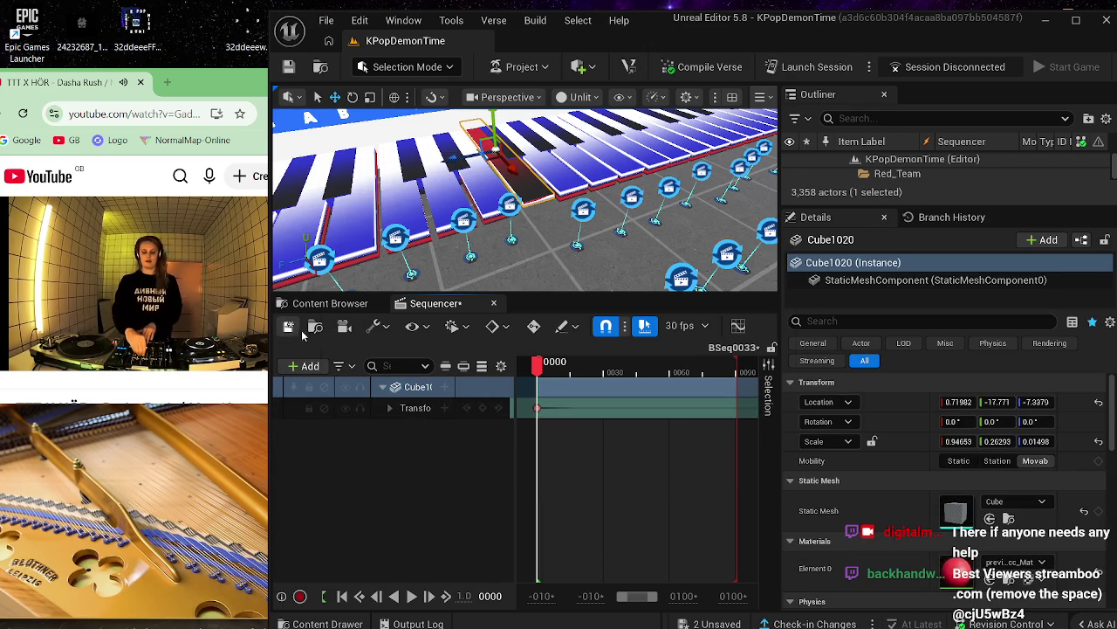
- Duplicate BSeq0033 as BSeq0034 and assign it to Cinematic Sequence Device528's Sequence
click(509, 206)
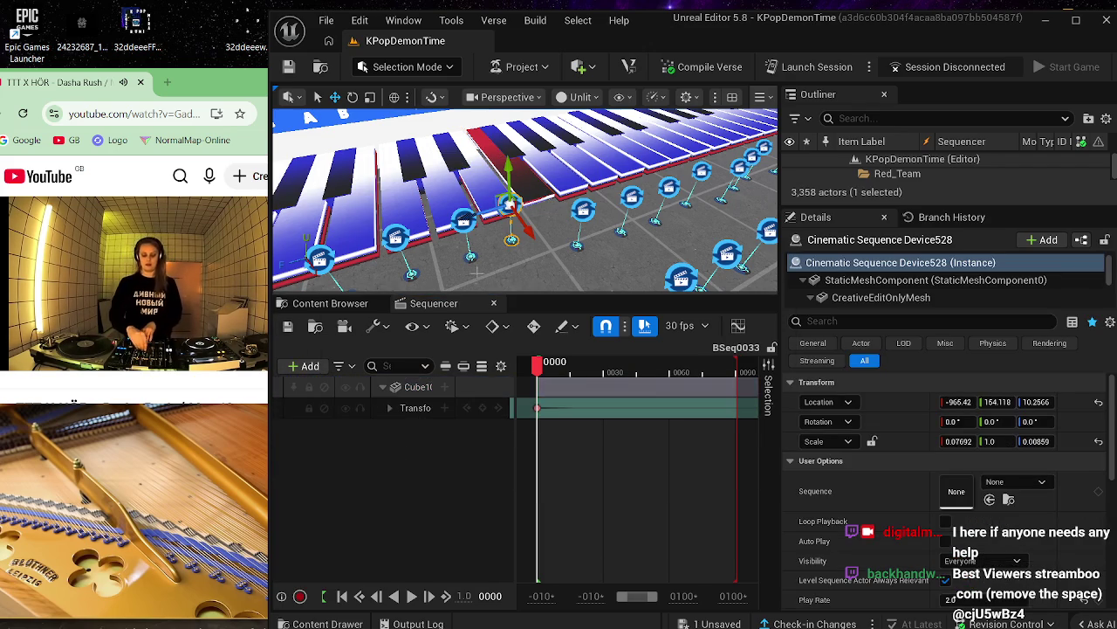
click(494, 307)
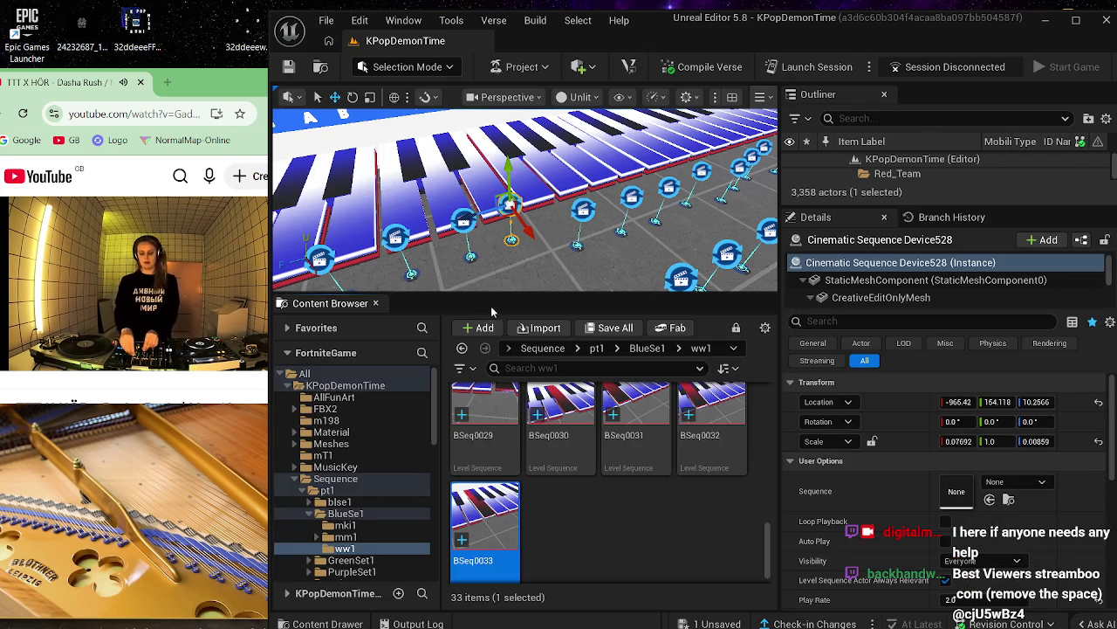
click(468, 494)
right_click(470, 517)
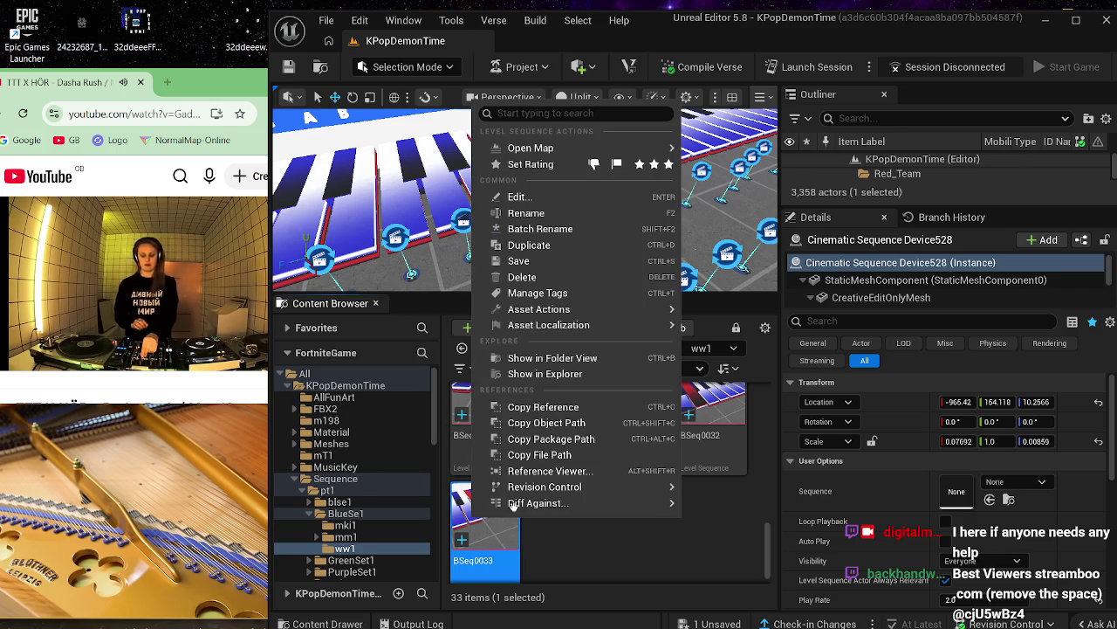
click(598, 247)
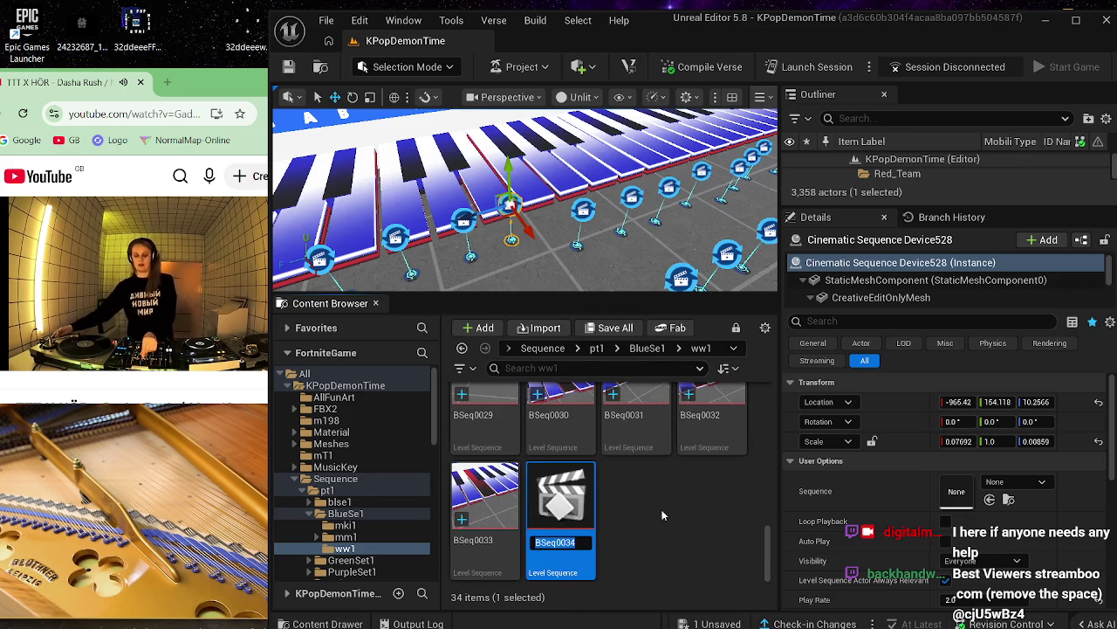
key(Return)
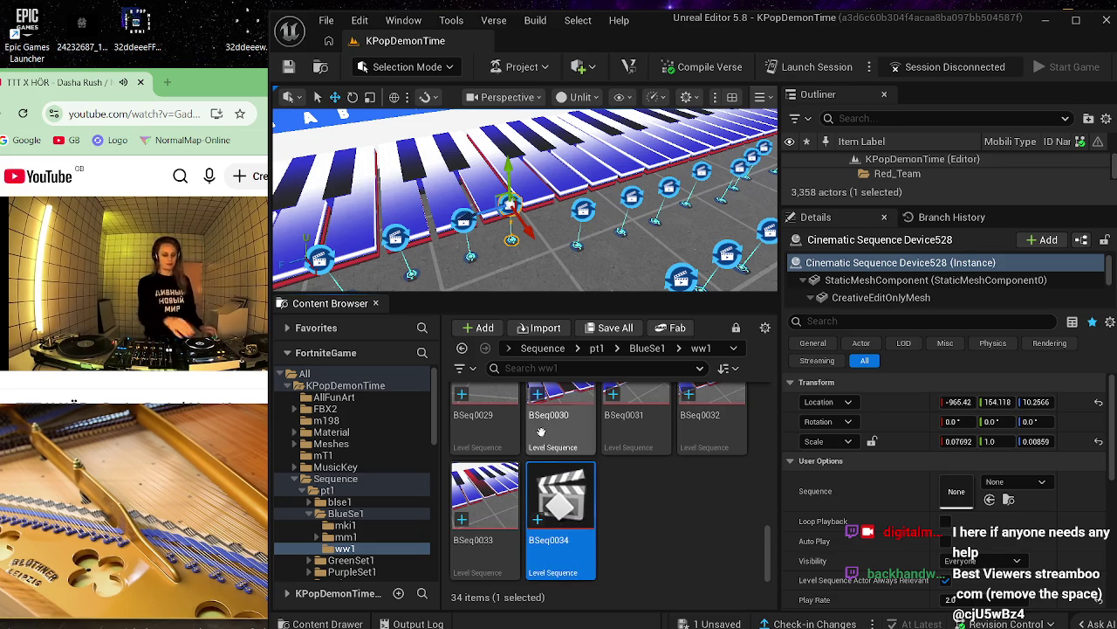
mouse_move(572, 510)
mouse_down()
mouse_move(966, 495)
mouse_move(957, 491)
mouse_up()
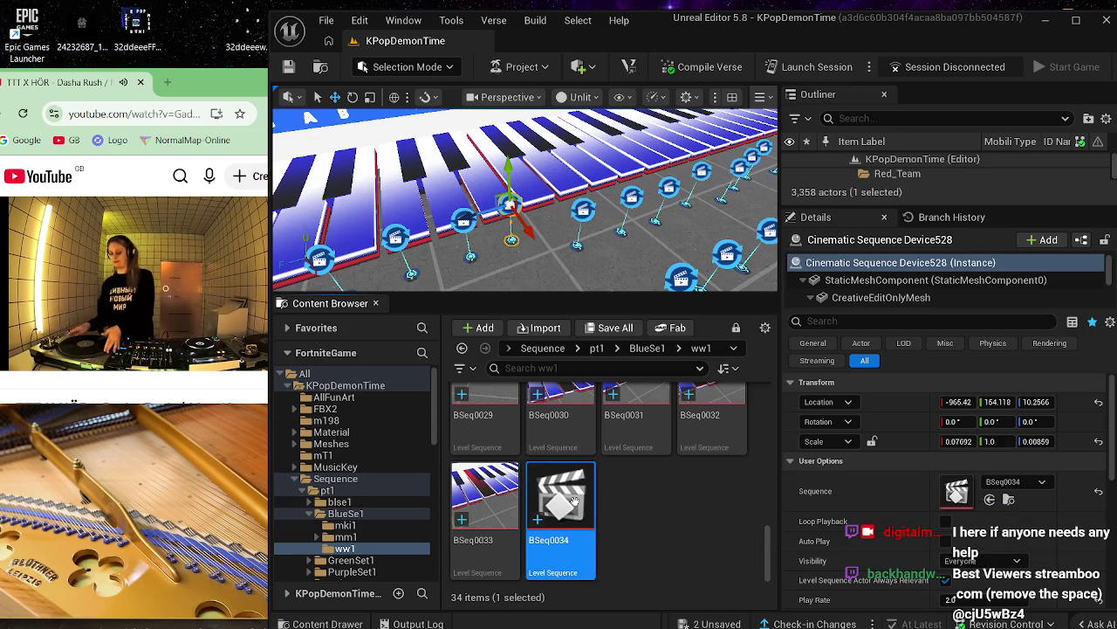
- Open BSeq0034, delete the Cube1020 track, and add a Cube1021 actor track
double_click(549, 482)
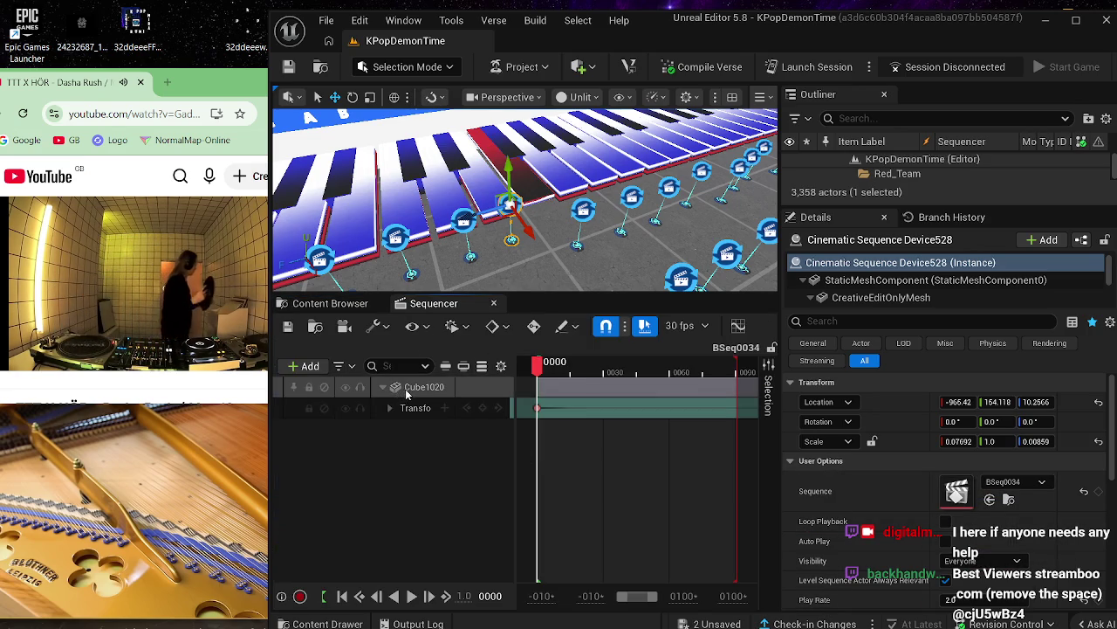
click(405, 388)
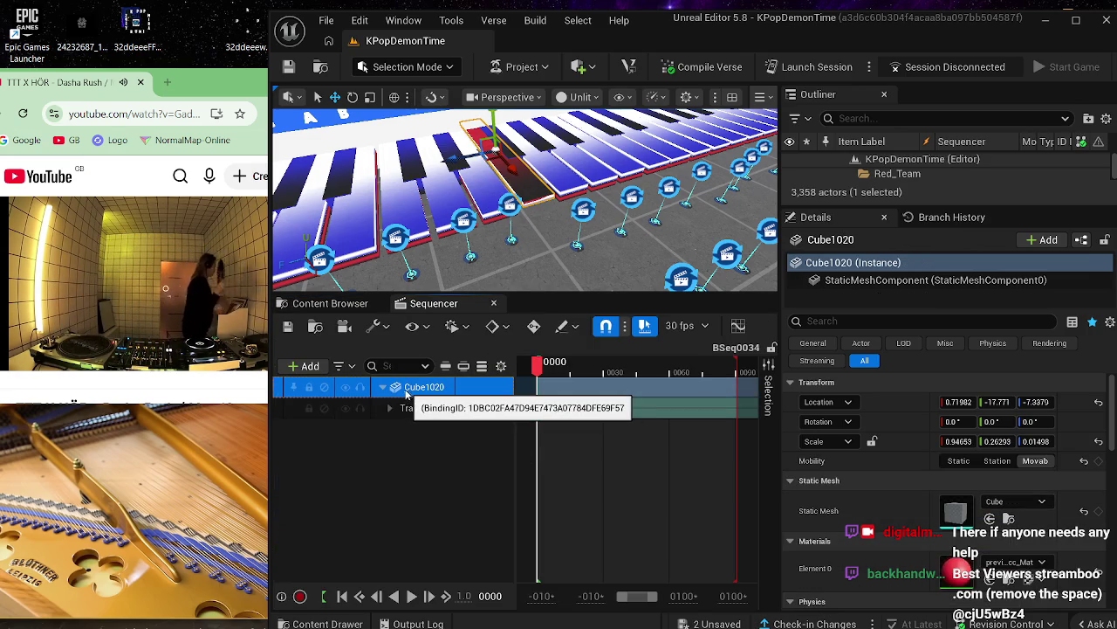
key(Delete)
click(495, 220)
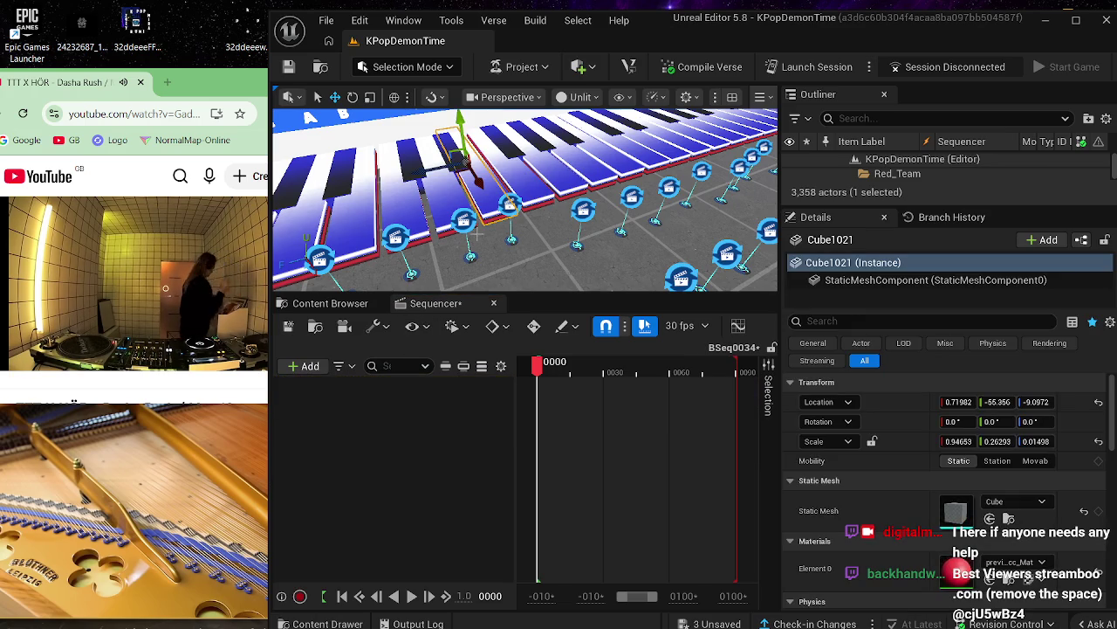
click(306, 366)
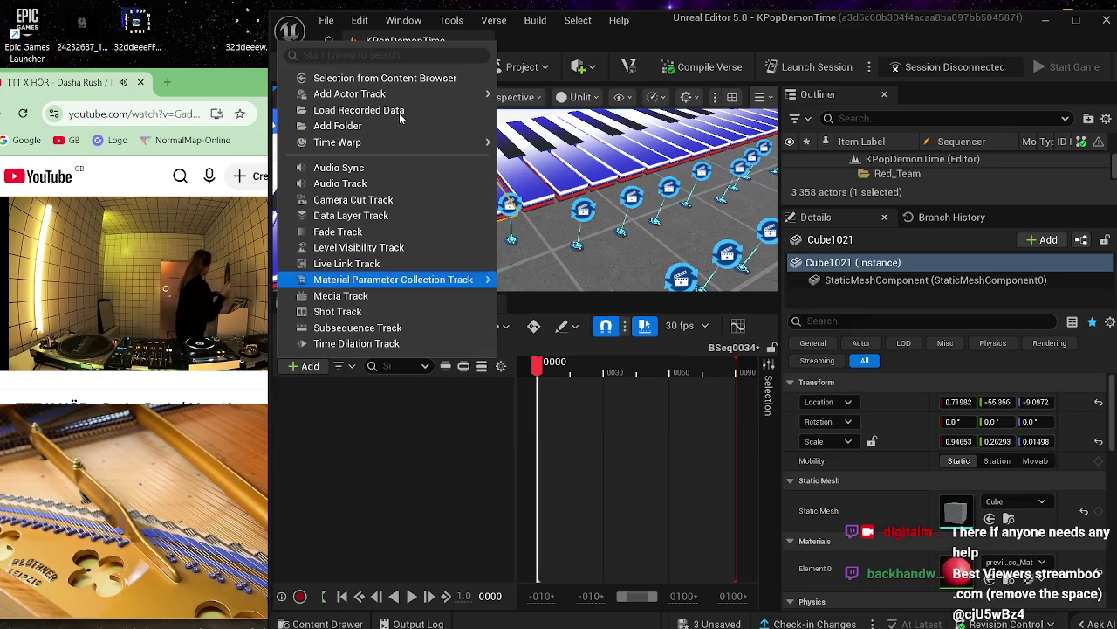
mouse_move(393, 93)
click(546, 100)
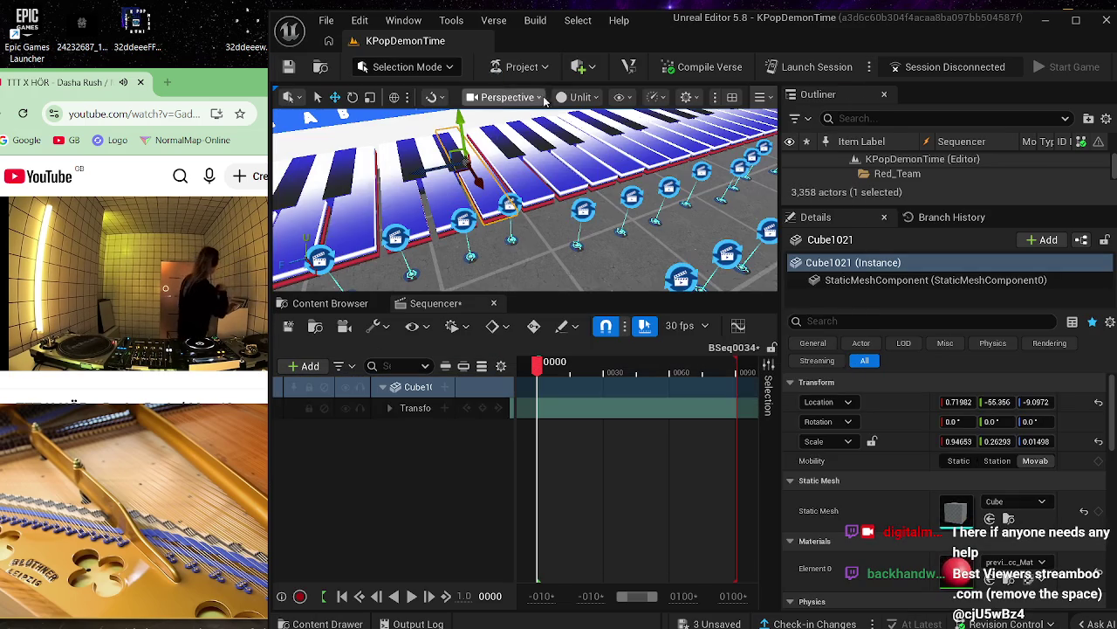
- Key Cube1021's Transform at 0000, save BSeq0034, and shift Device528 to X -953.16
click(423, 410)
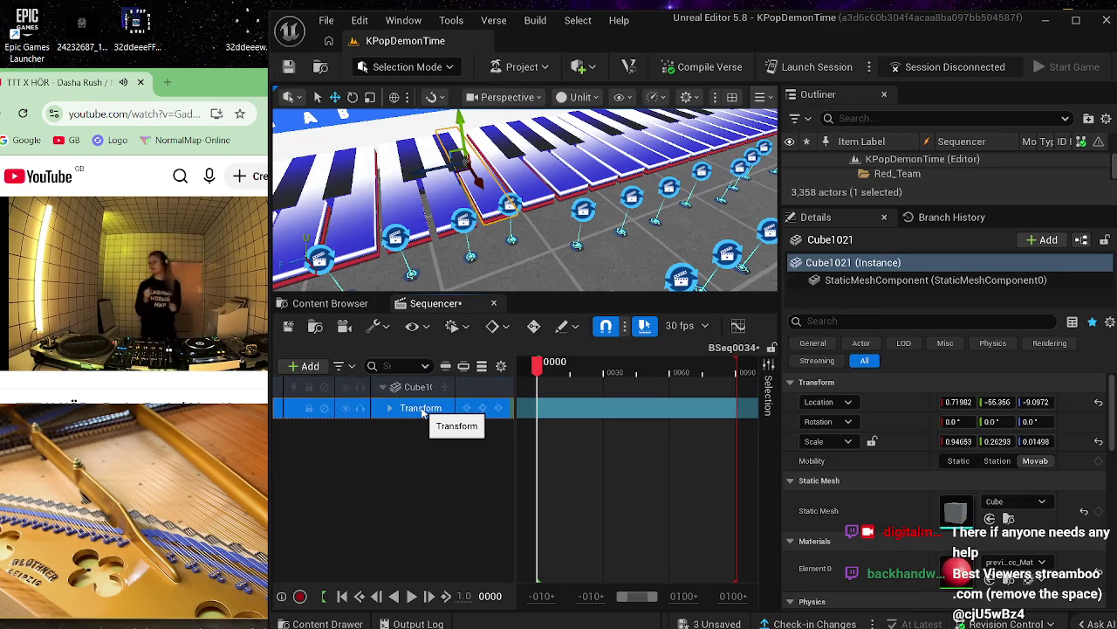
key(Delete)
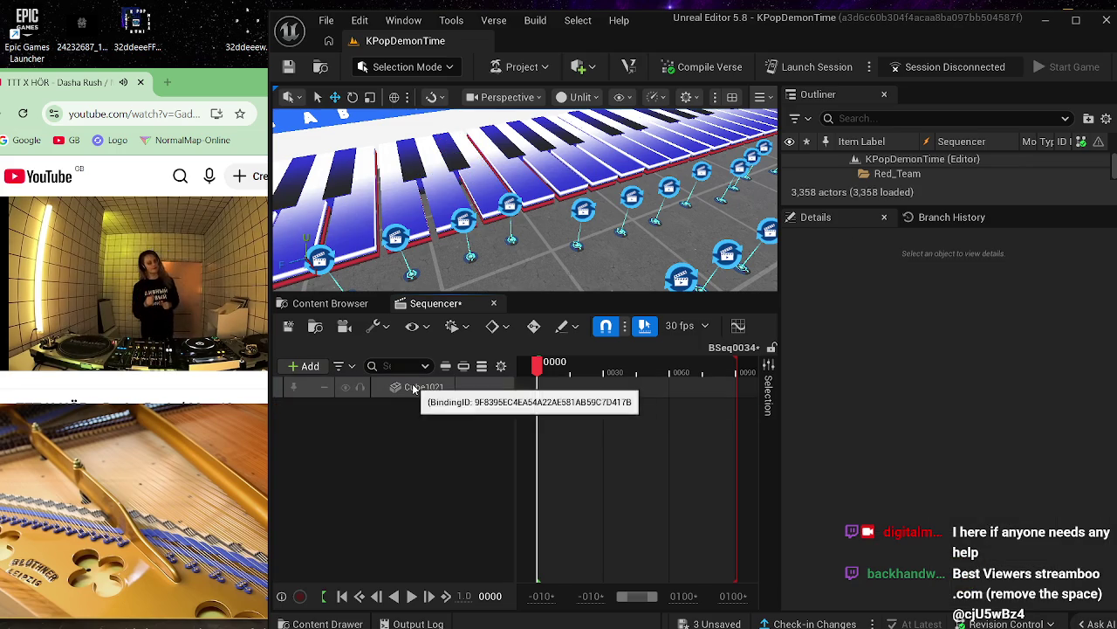
click(415, 390)
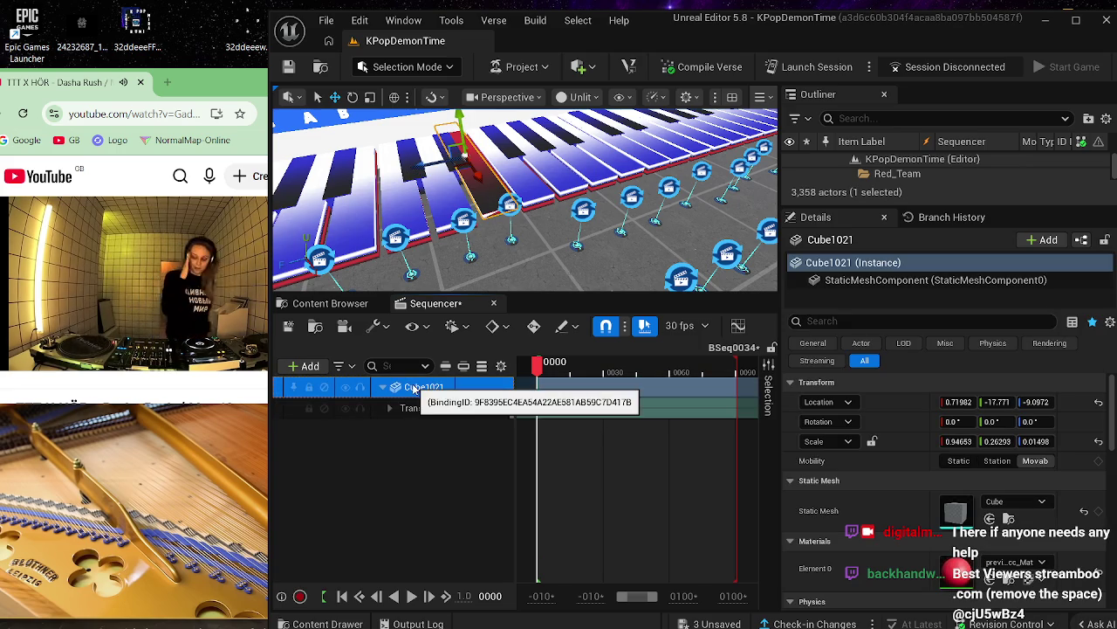
key(ctrl+z)
click(288, 68)
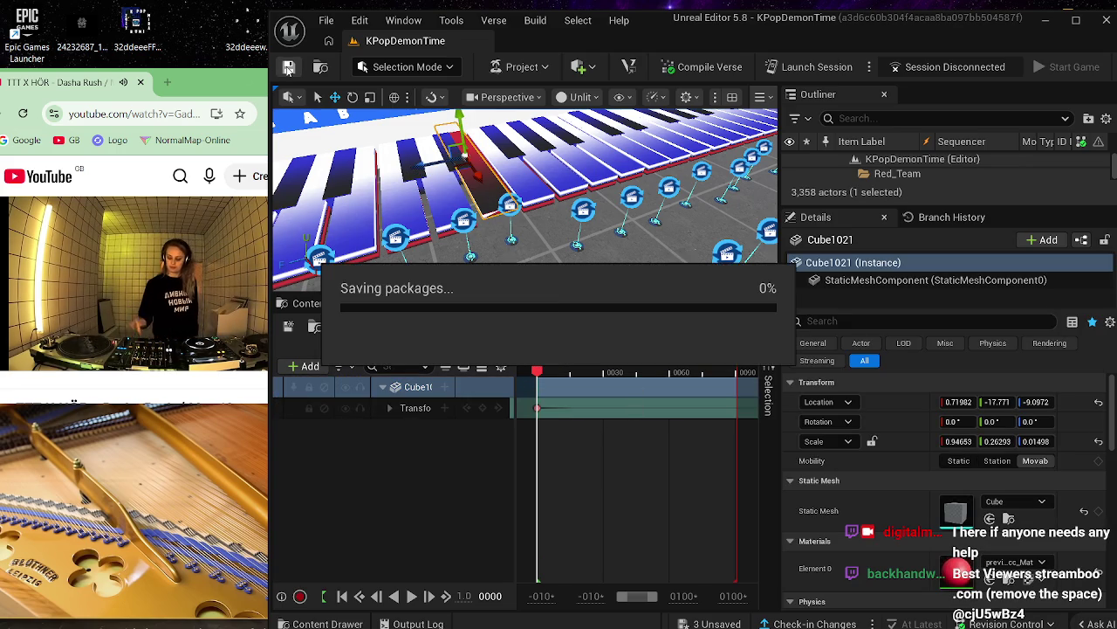
click(288, 326)
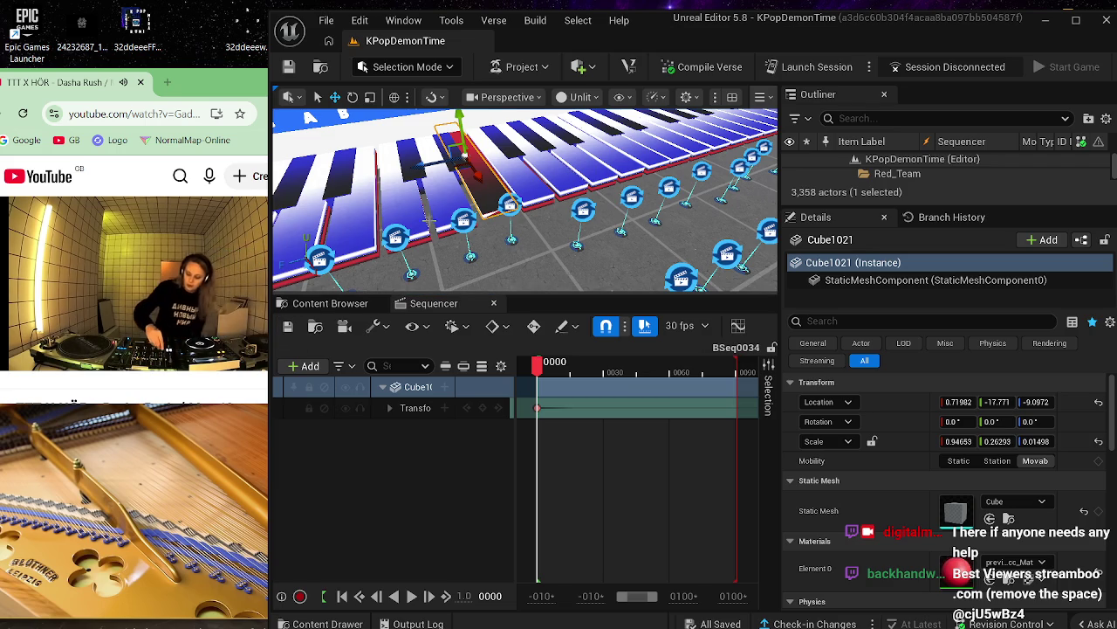
click(509, 204)
drag(530, 229, 555, 259)
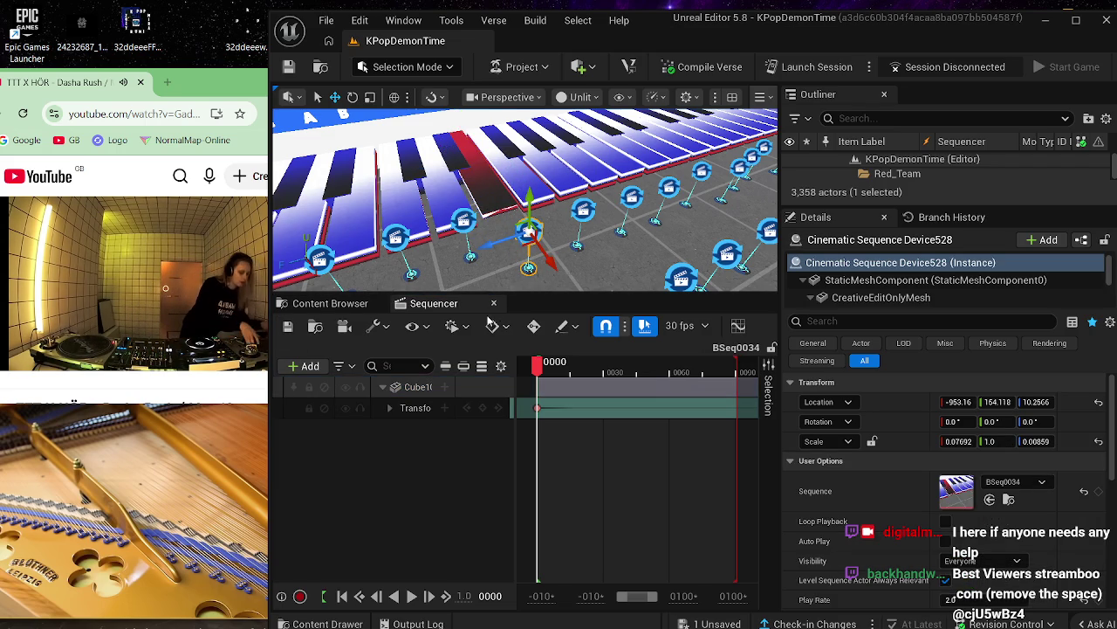
- Close the BSeq0034 Sequencer, select Cinematic Sequence Device529, and fly the view over the keys
click(494, 304)
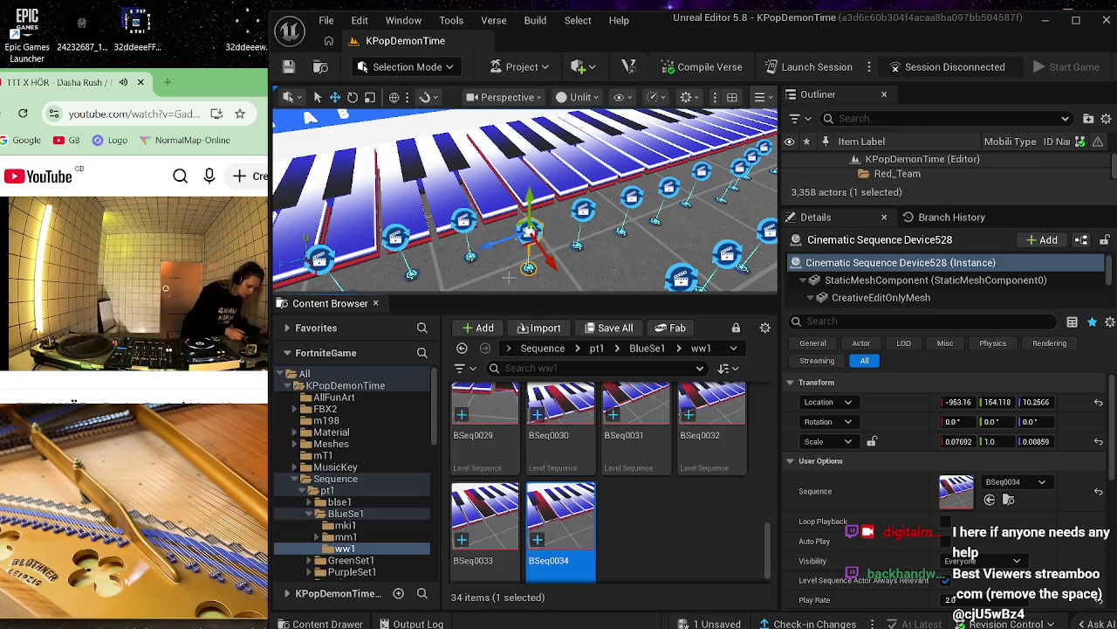
click(466, 222)
mouse_move(465, 223)
mouse_down()
mouse_move(546, 215)
mouse_move(466, 184)
mouse_up()
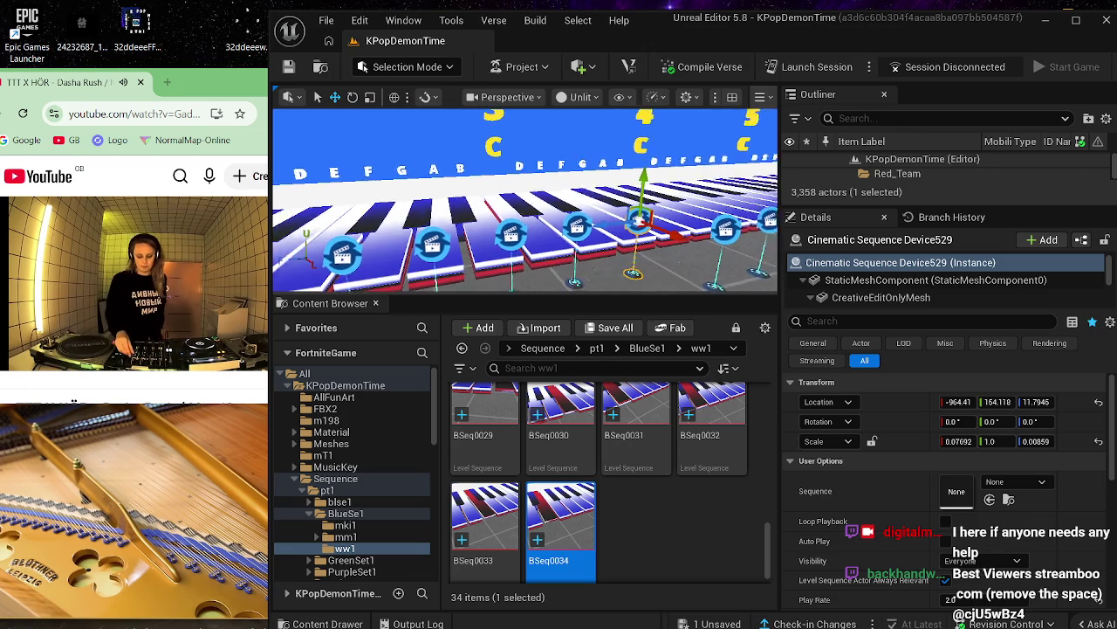
drag(612, 292, 611, 292)
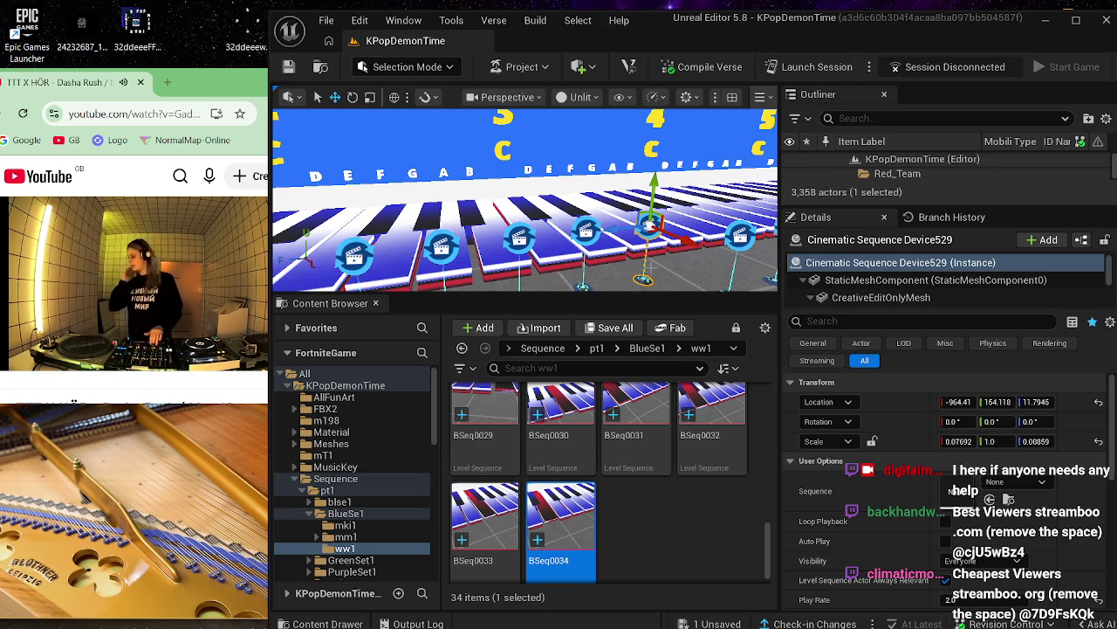
- With Device529 selected, duplicate BSeq0034 as BSeq0035 and save all with Ctrl+S
mouse_move(657, 252)
mouse_down()
mouse_move(651, 234)
mouse_move(635, 253)
mouse_up()
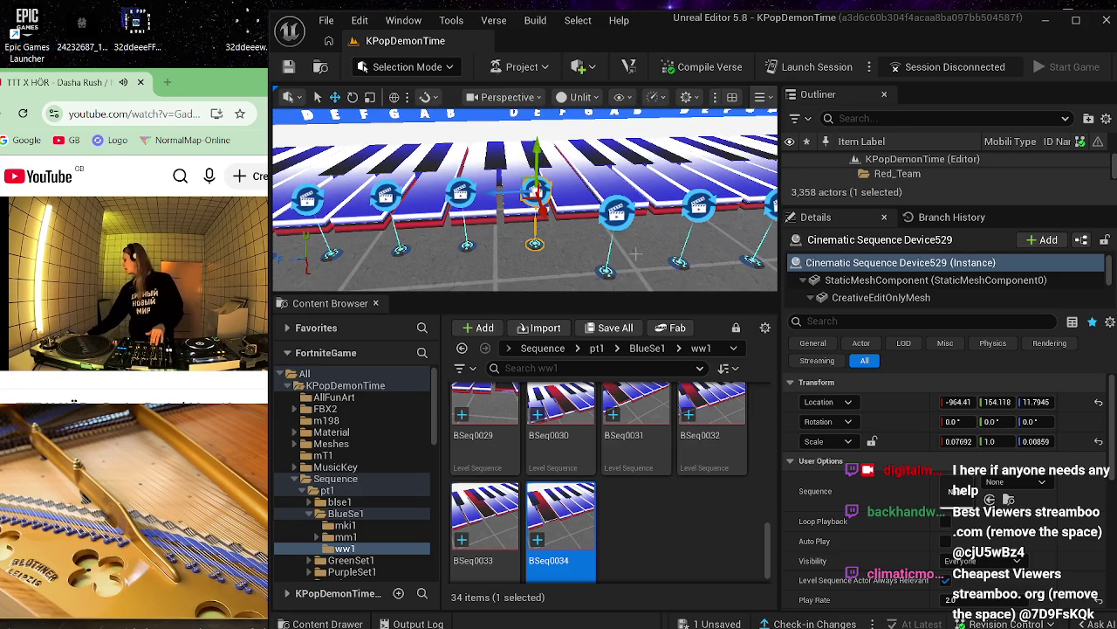
click(627, 212)
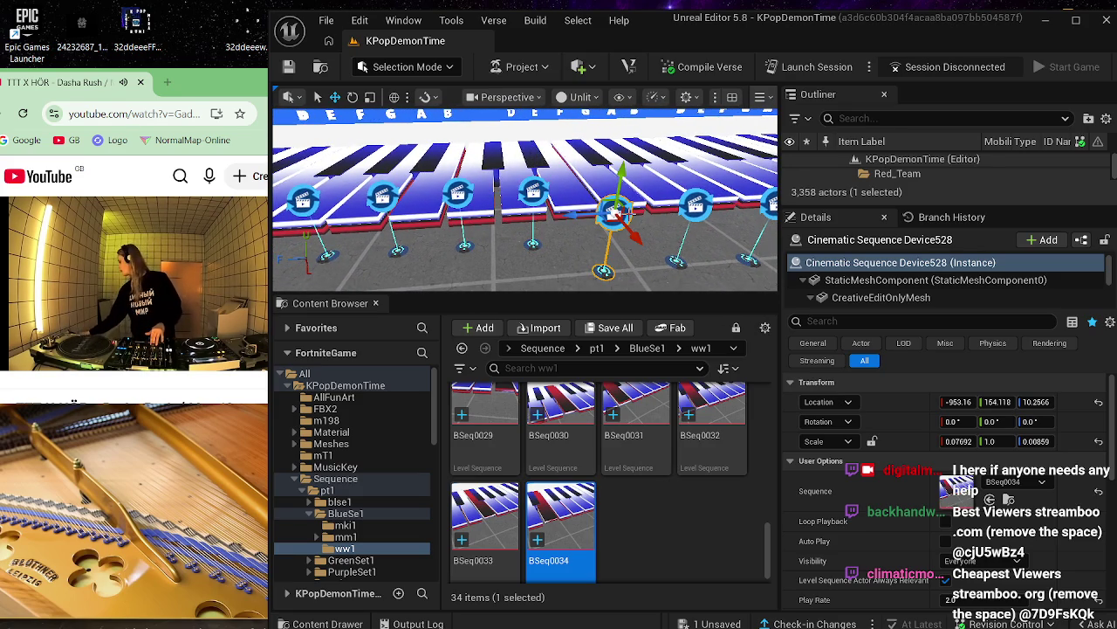
click(537, 190)
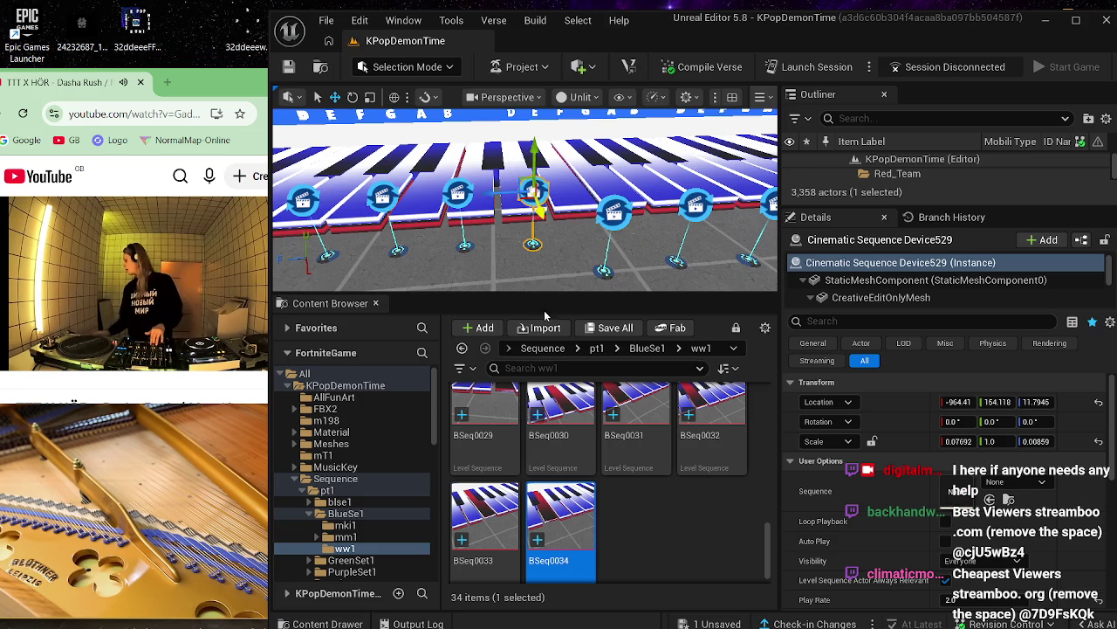
right_click(553, 534)
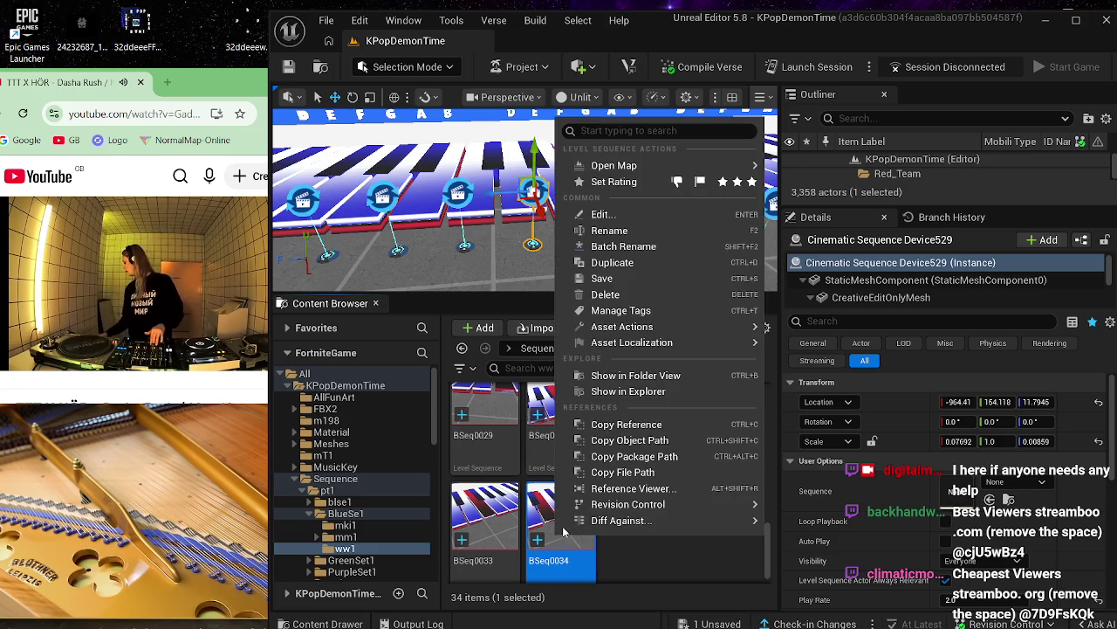
click(672, 264)
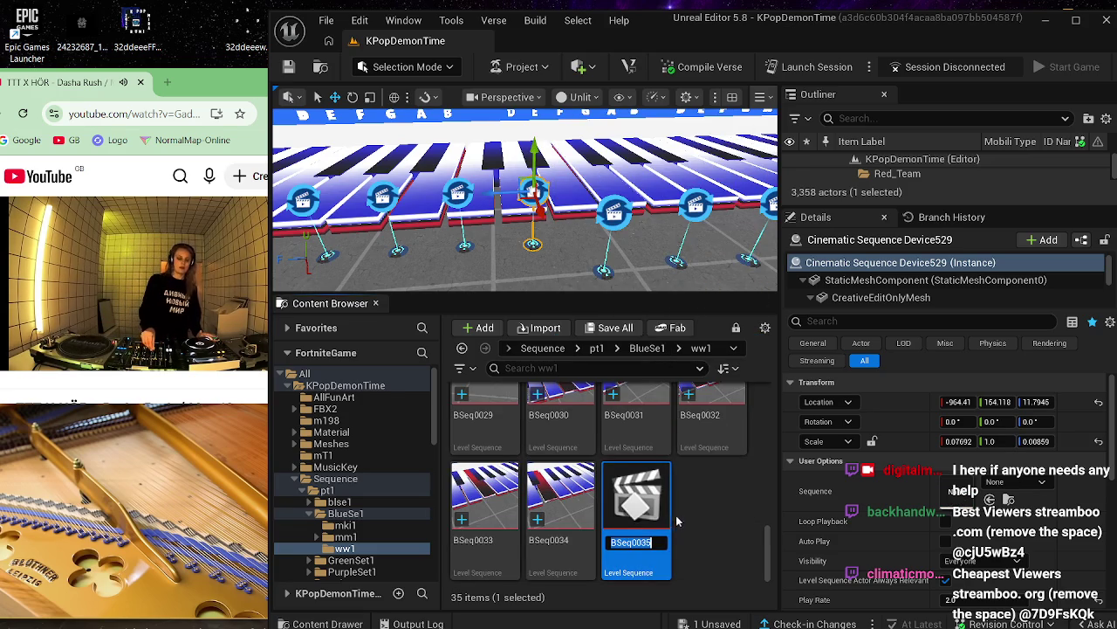
click(641, 497)
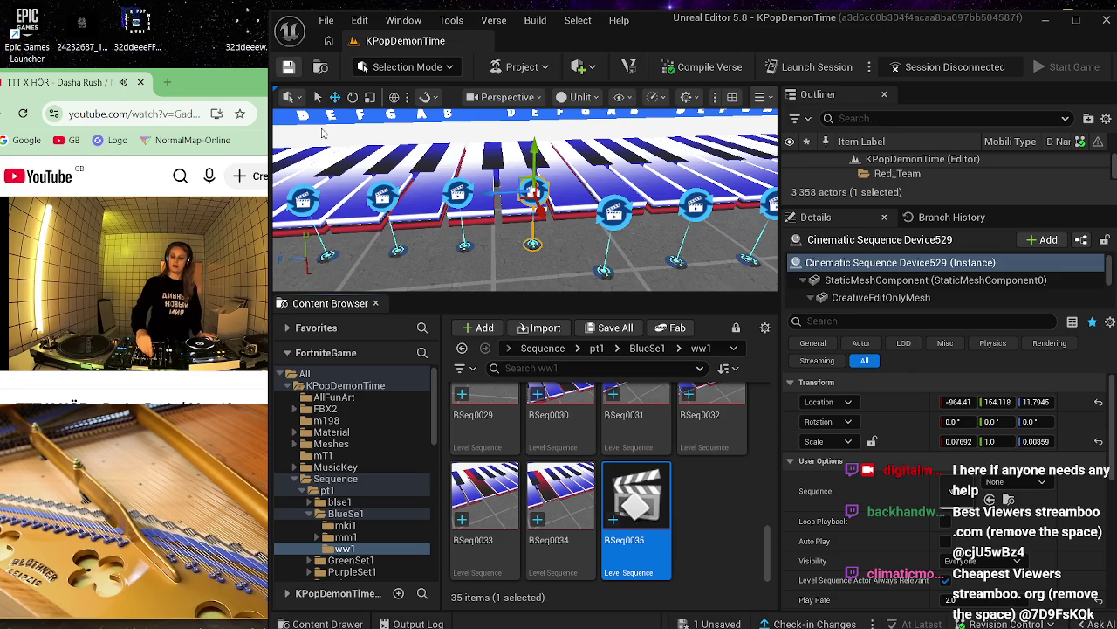
key(ctrl+s)
mouse_move(770, 616)
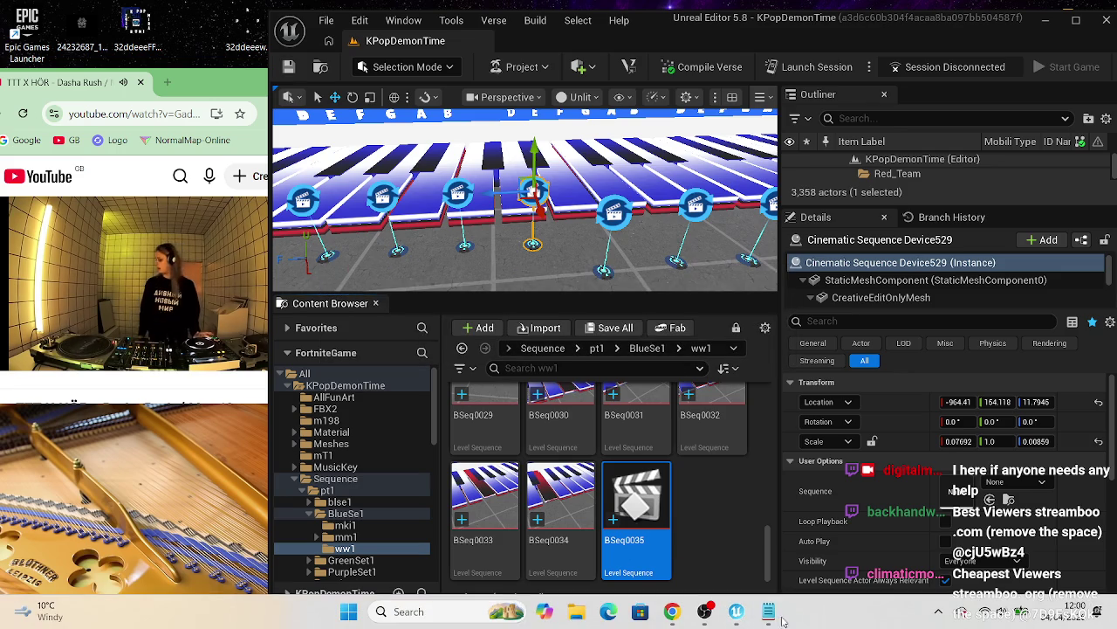
click(711, 558)
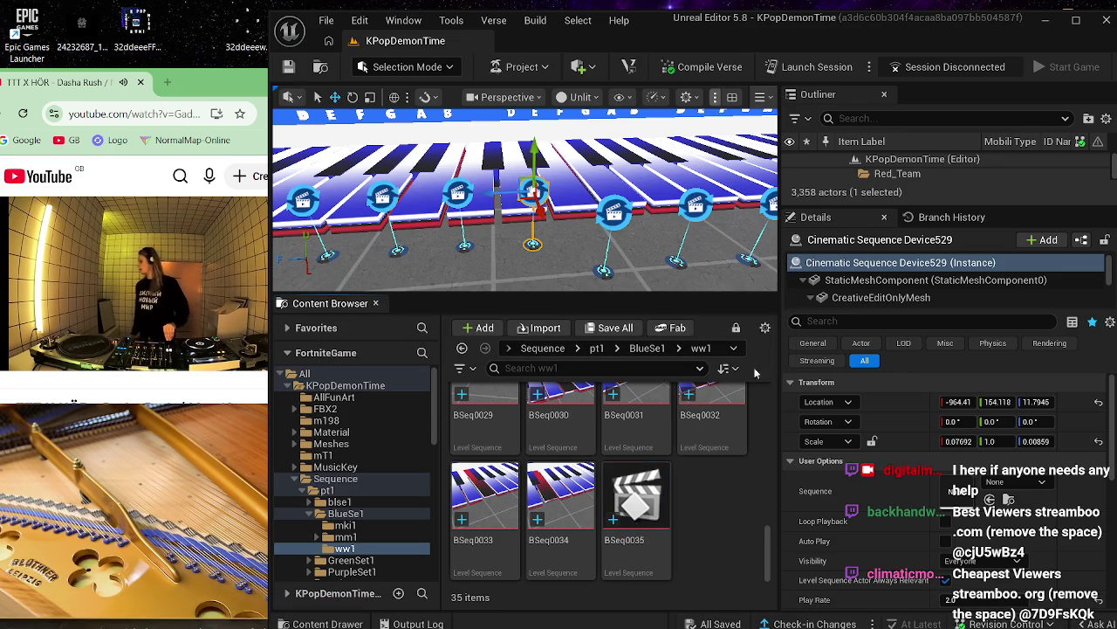
- Enter the description 'b' and submit the check-in
mouse_move(769, 619)
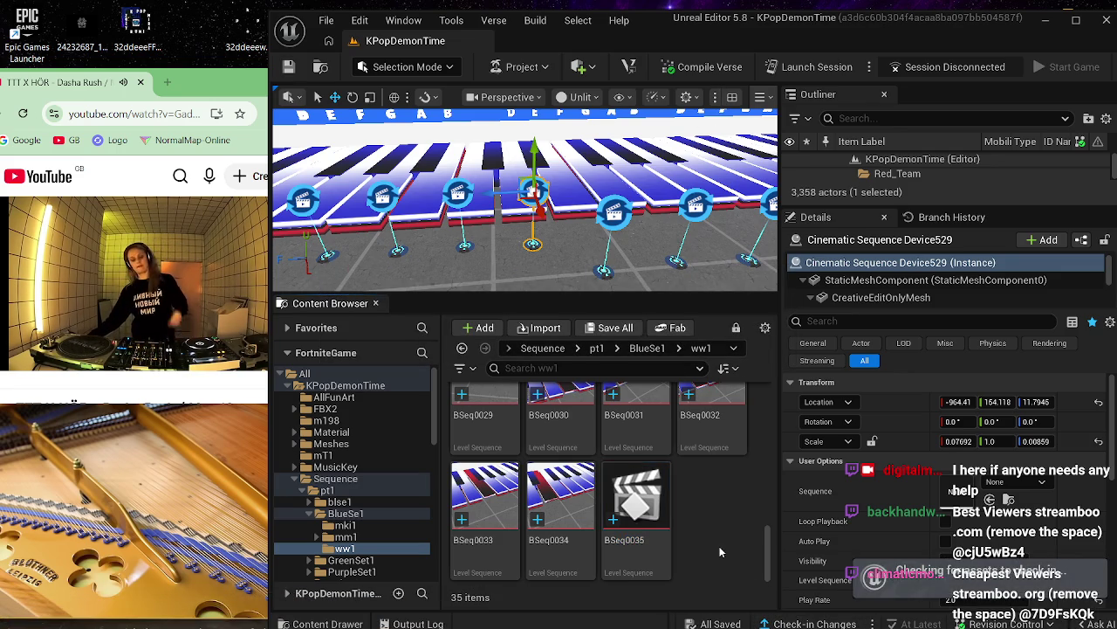
text(bob7)
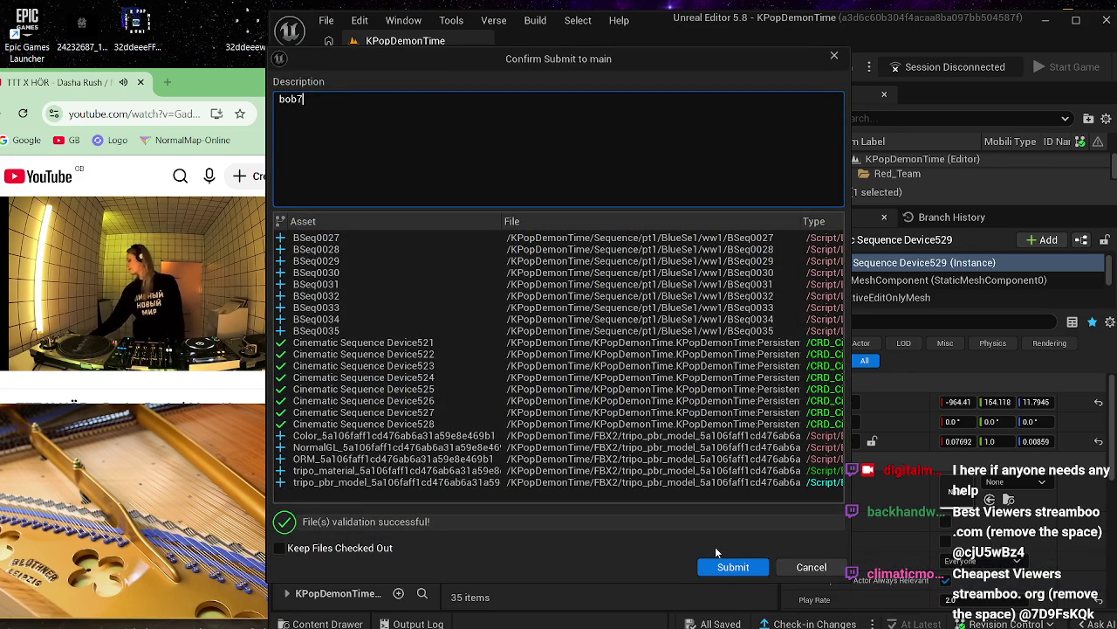
click(736, 567)
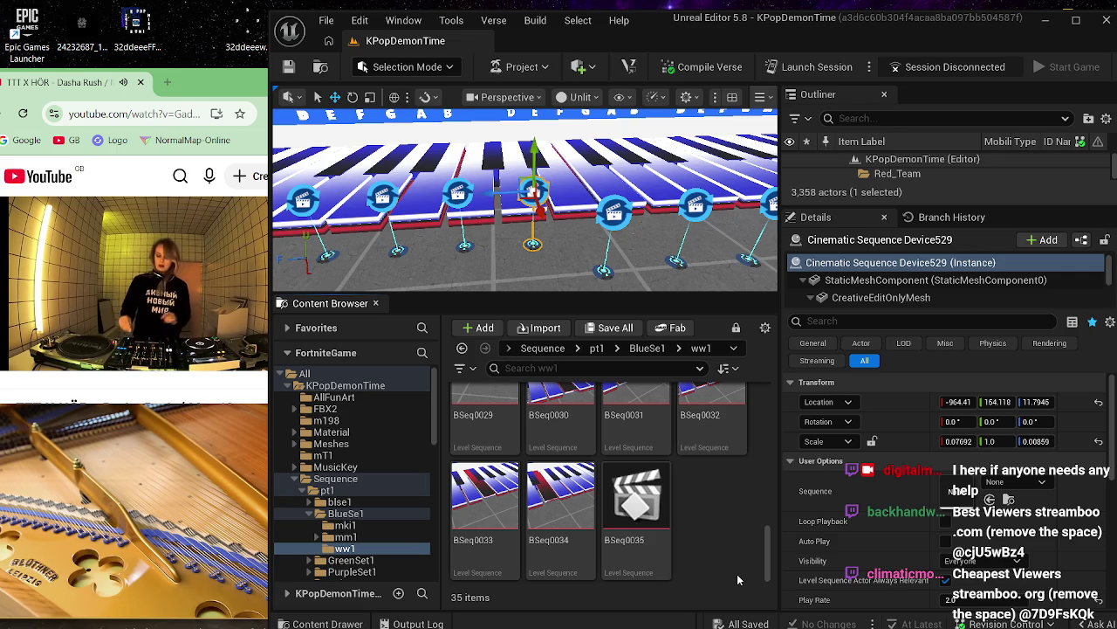
- In BSeq0035, replace the Cube1021 track with a Cube1022 actor track and save it
double_click(653, 528)
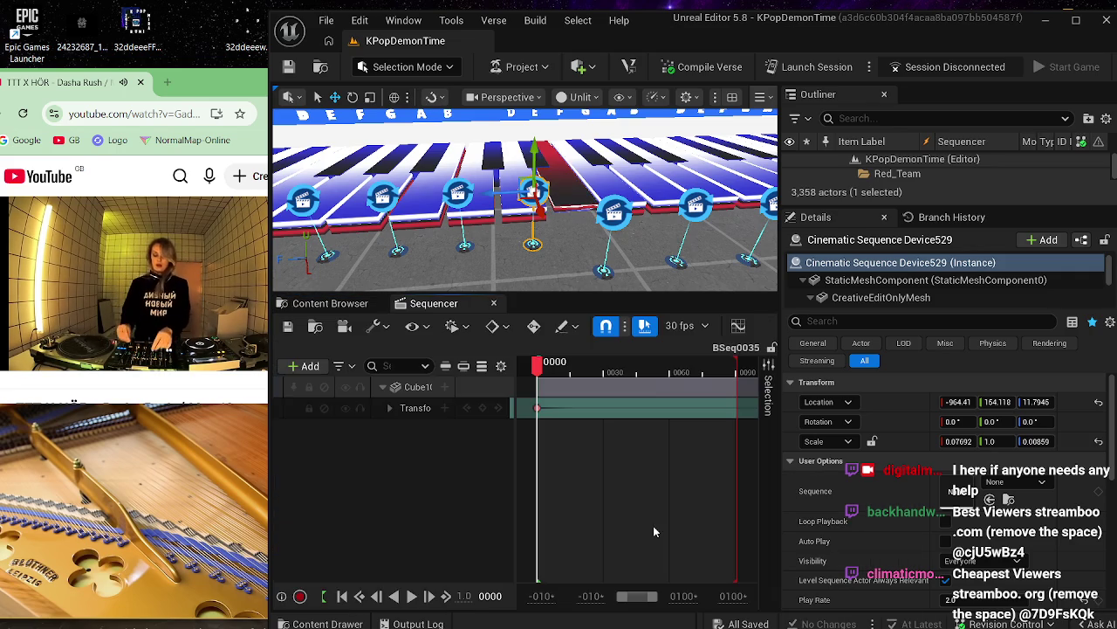
click(414, 390)
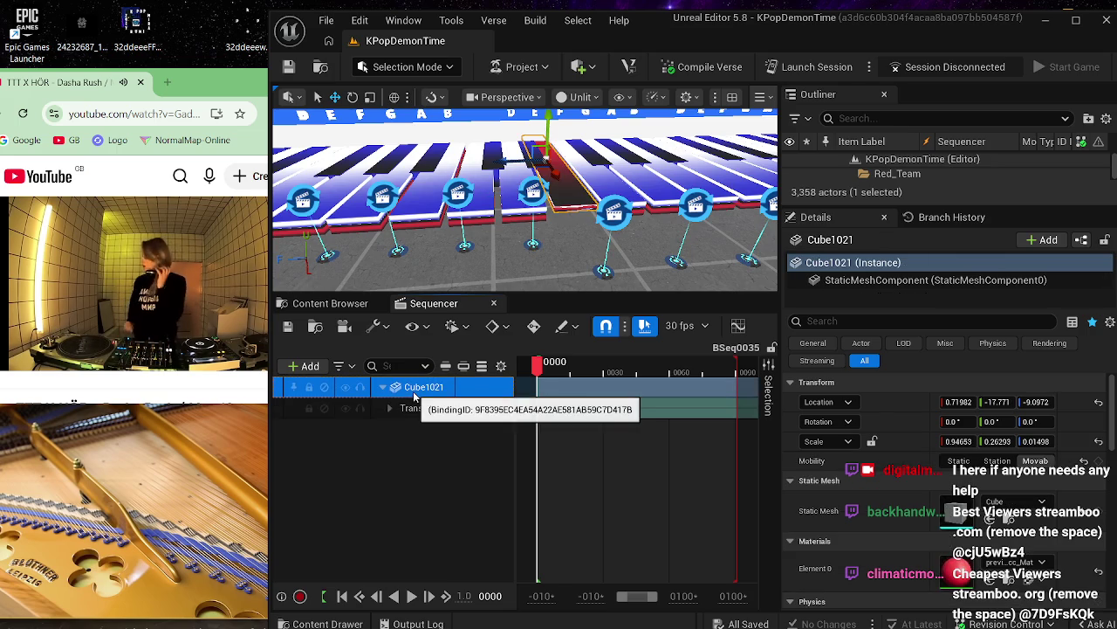
key(Delete)
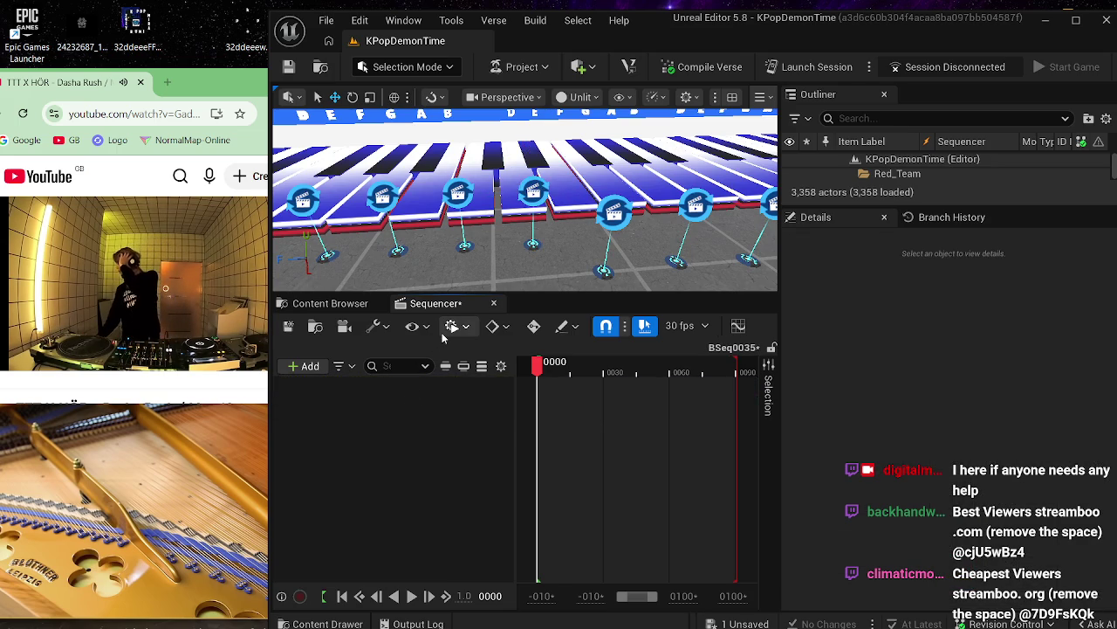
click(512, 219)
click(311, 365)
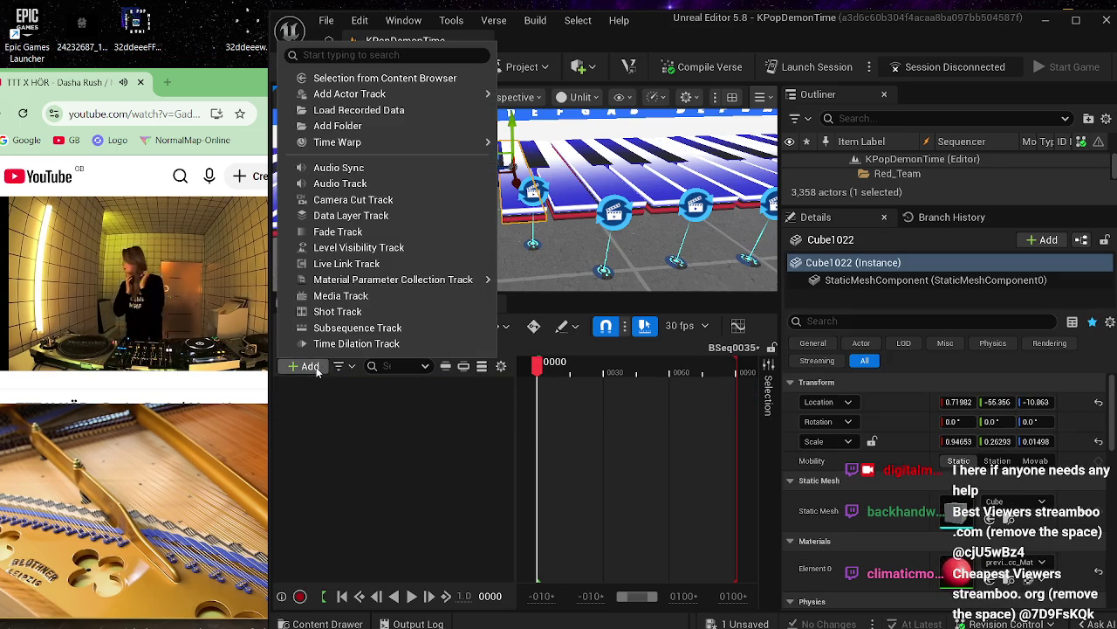
mouse_move(349, 93)
click(568, 103)
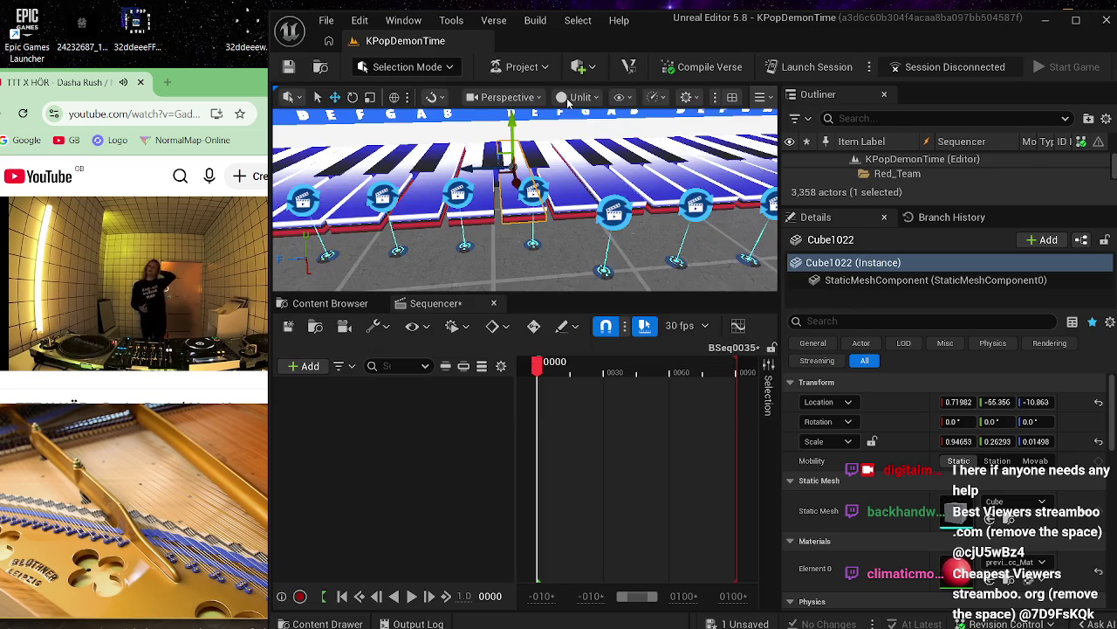
click(406, 401)
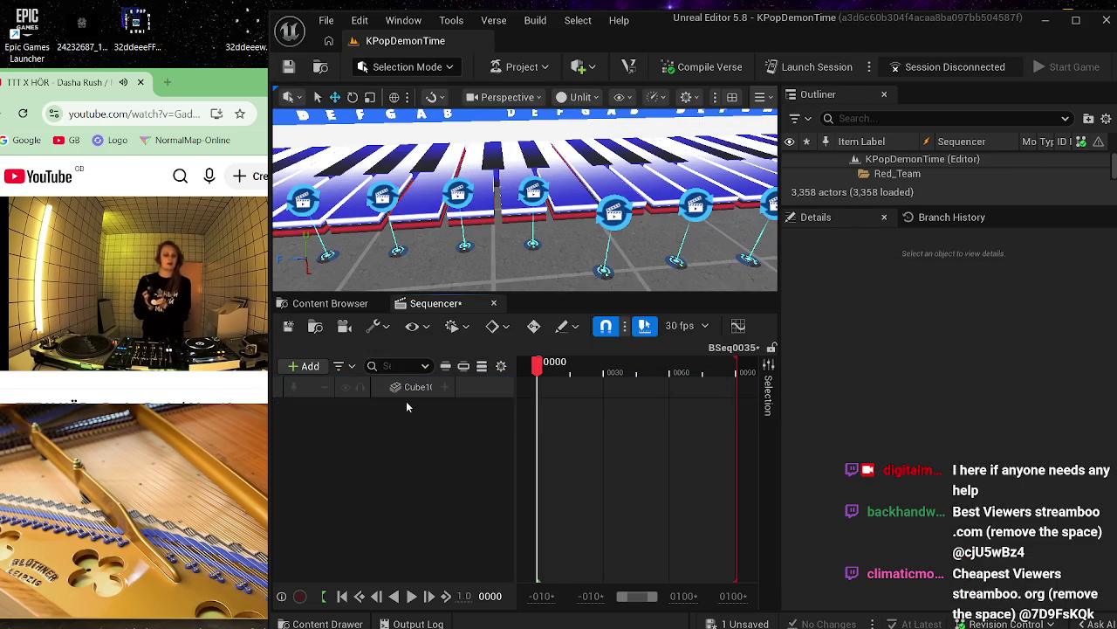
click(406, 394)
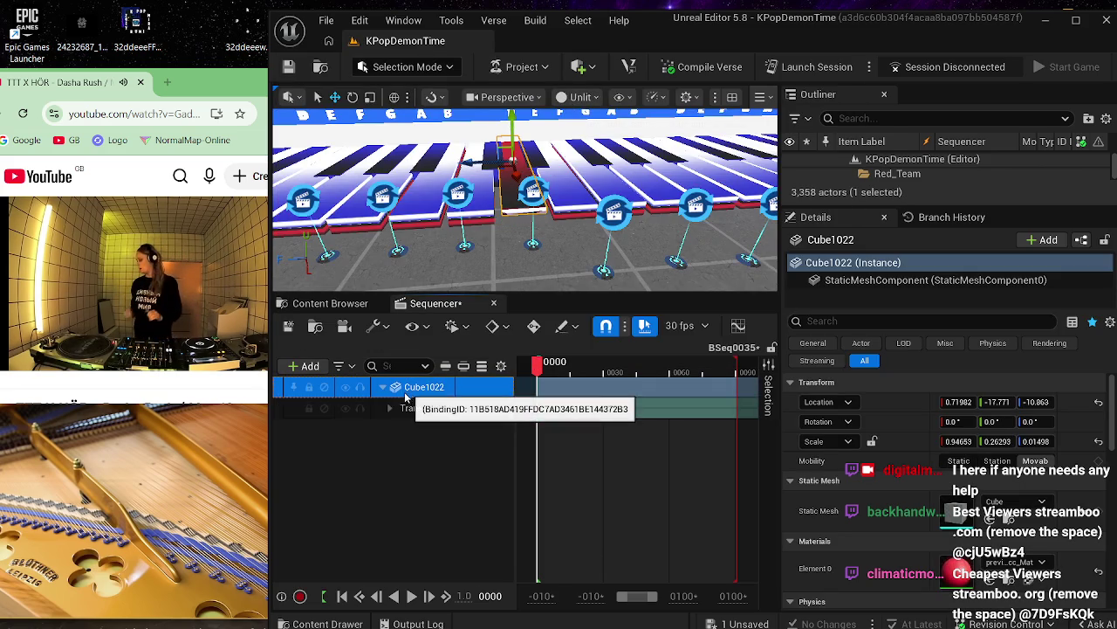
click(288, 325)
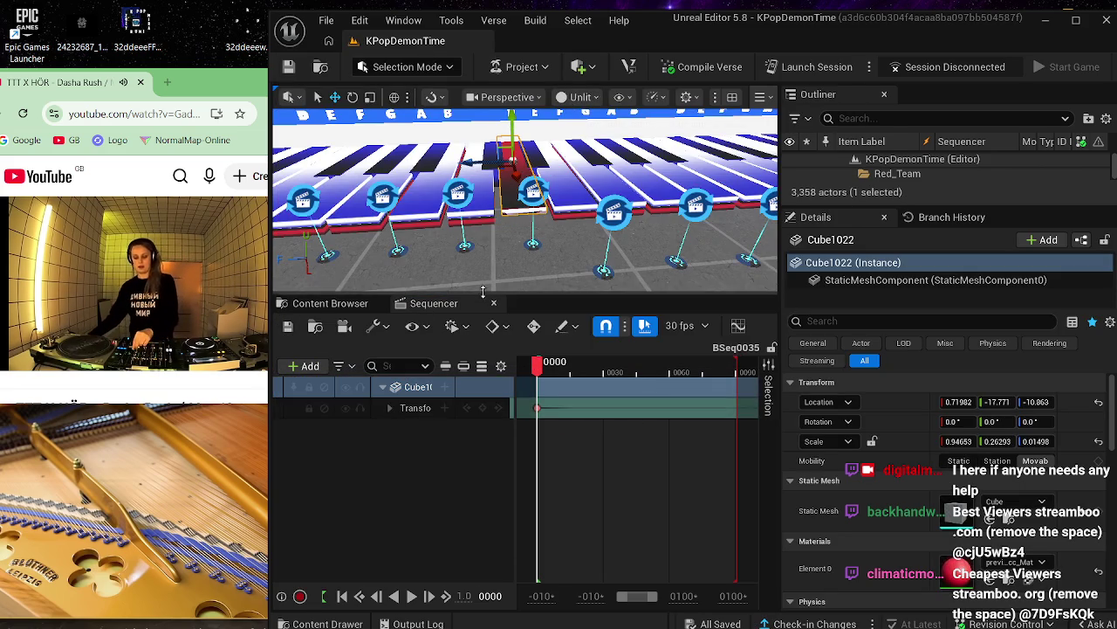
click(330, 303)
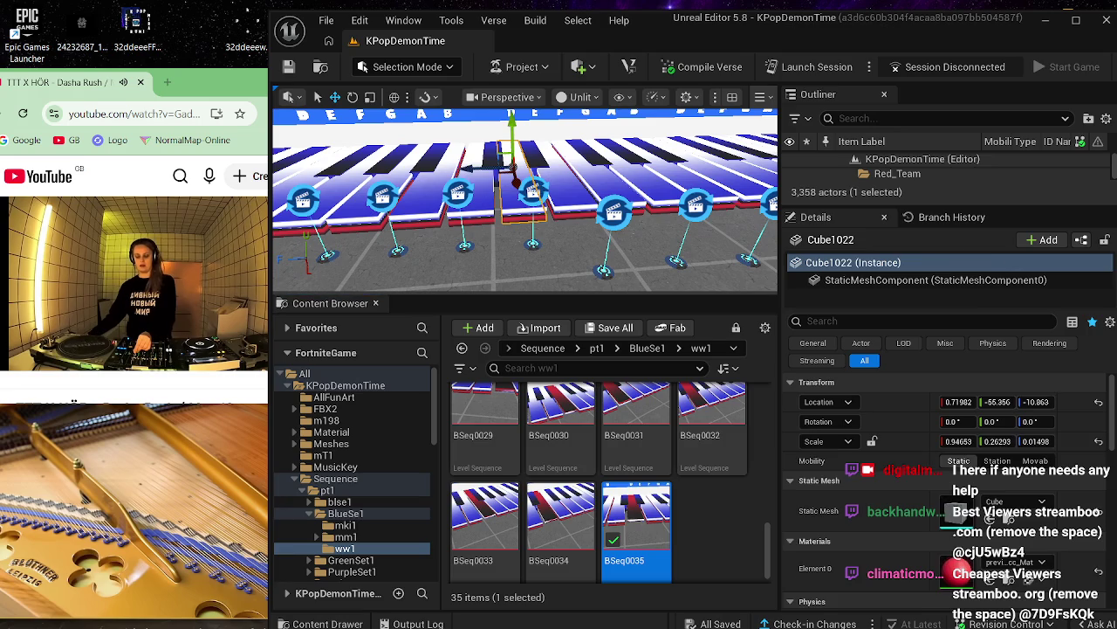
- Assign BSeq0035 to Cinematic Sequence Device529 and shift the device slightly along the keyboard
click(535, 194)
click(616, 211)
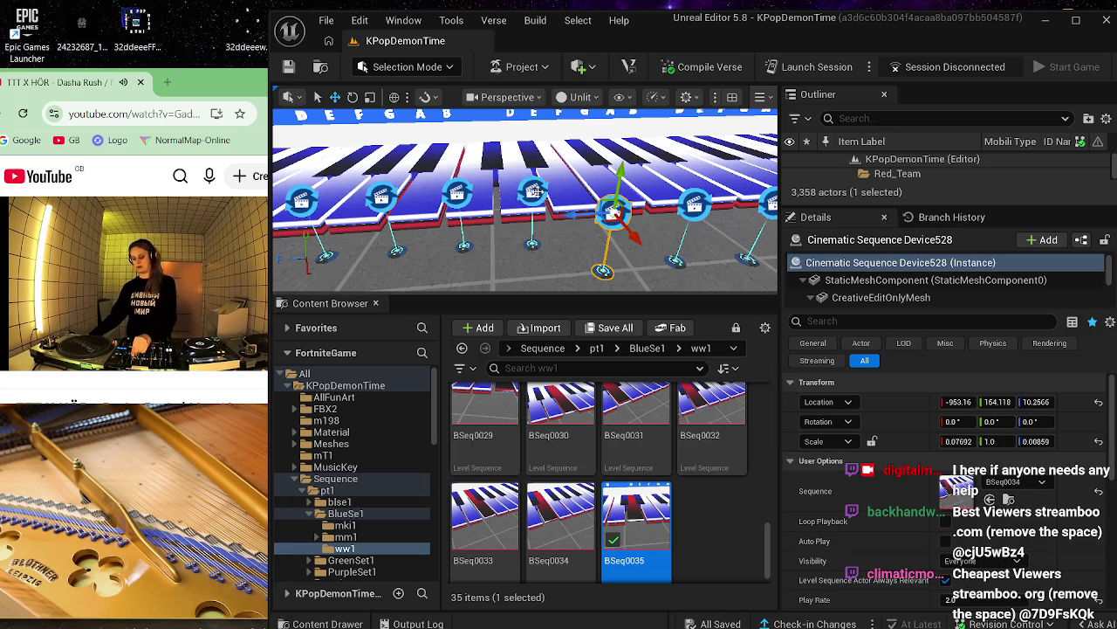
click(535, 192)
drag(637, 521, 959, 489)
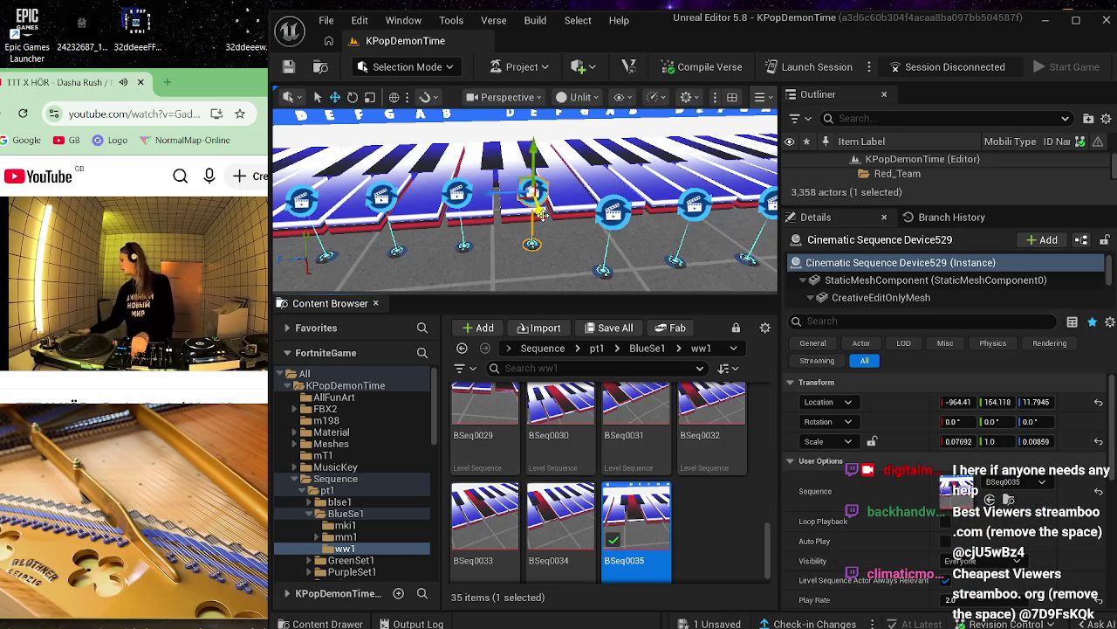
drag(543, 215, 550, 260)
- Fly the view along the piano and select Cinematic Sequence Device530
click(499, 278)
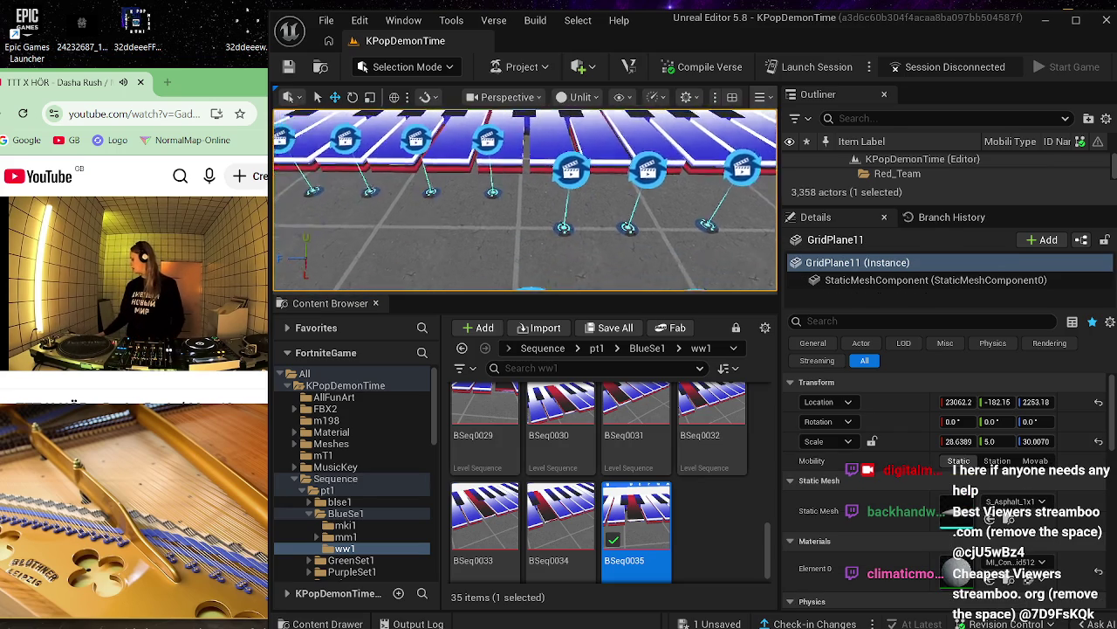
key(s)
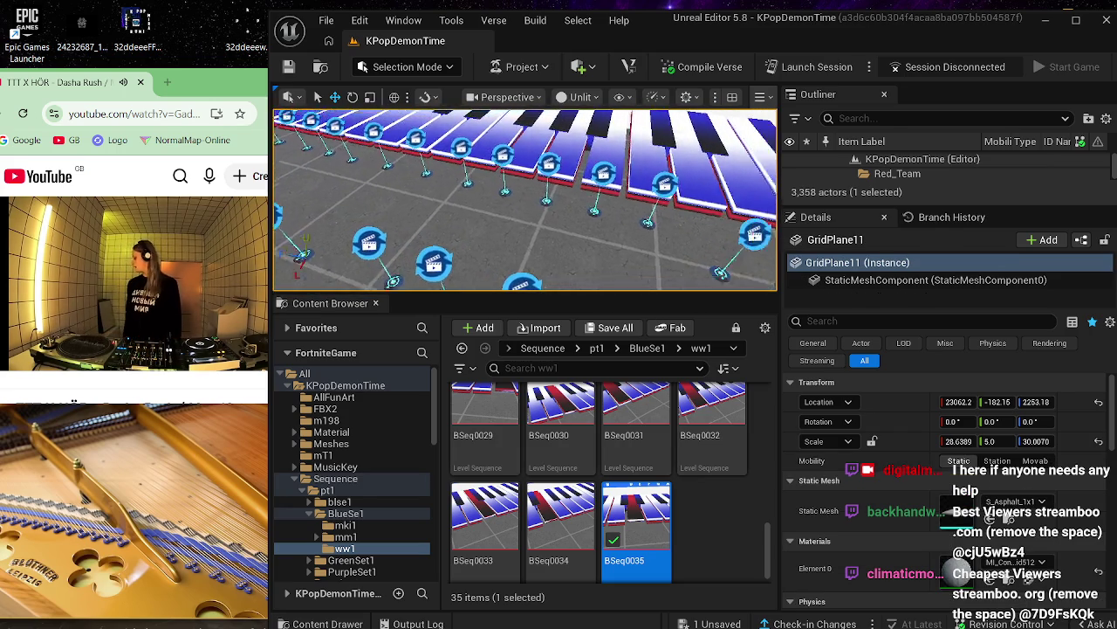
key(w)
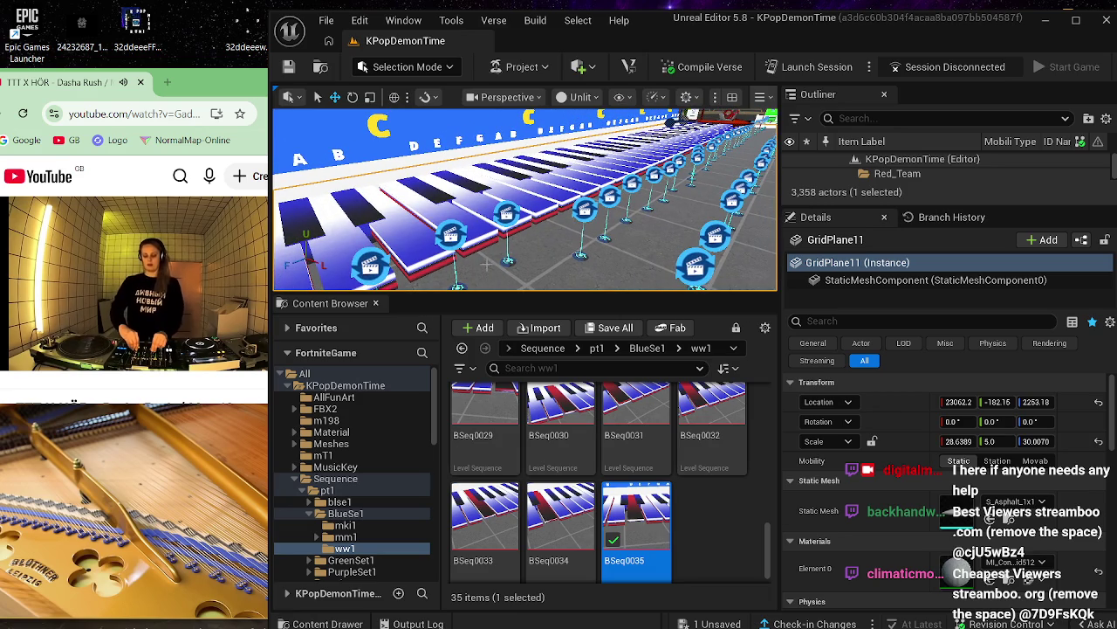
click(507, 218)
key(w)
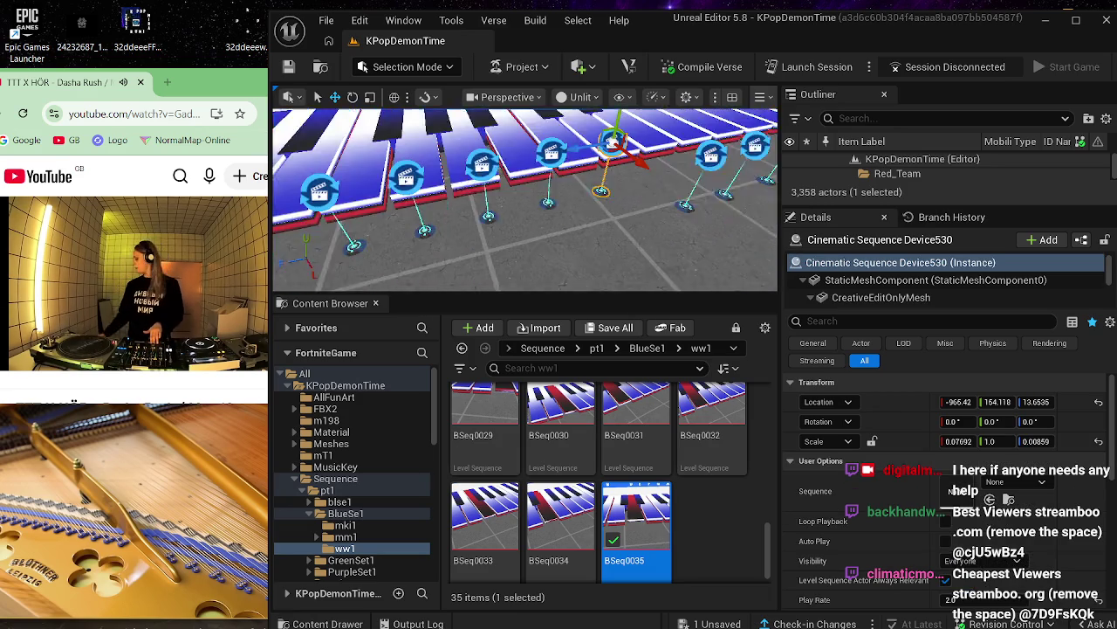
key(w)
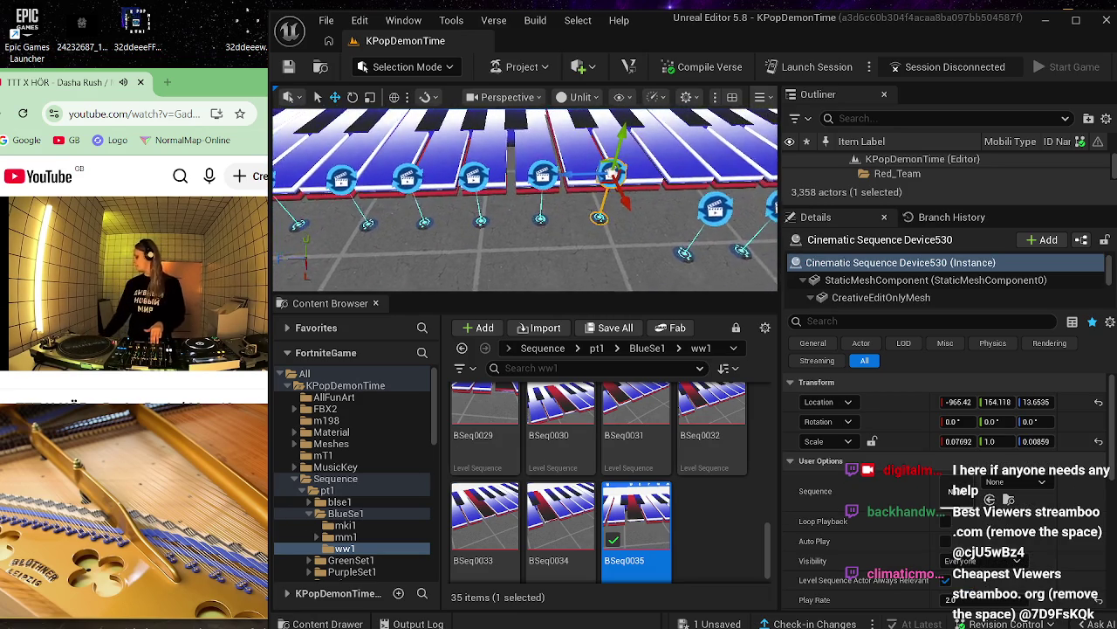
key(w)
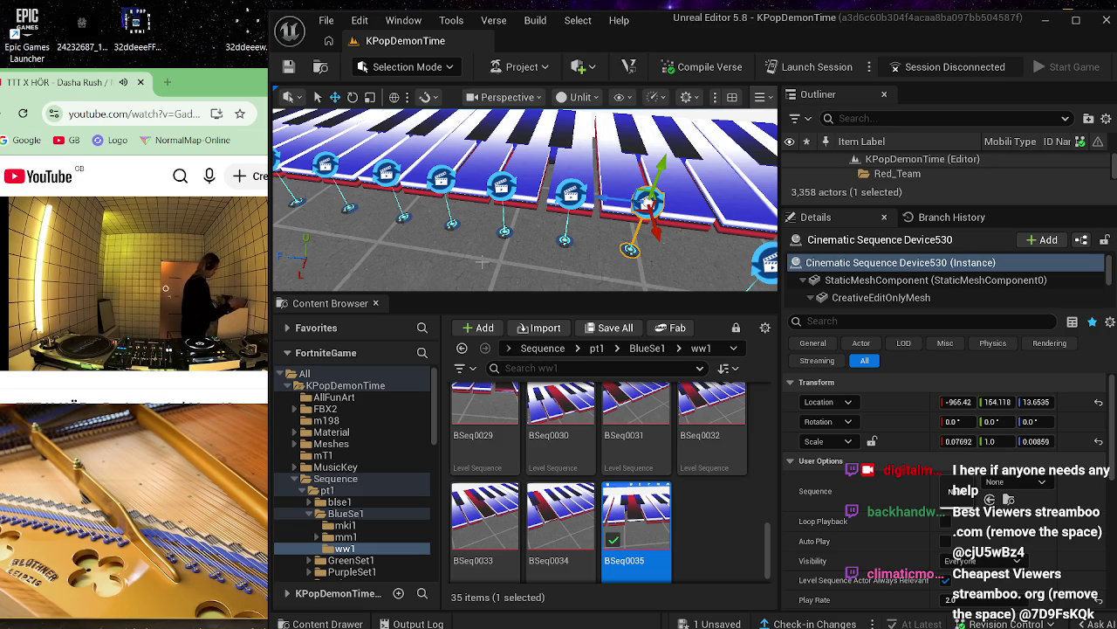
- Duplicate the BSeq0035 sequence to create BSeq0036 in the ww1 folder
click(704, 491)
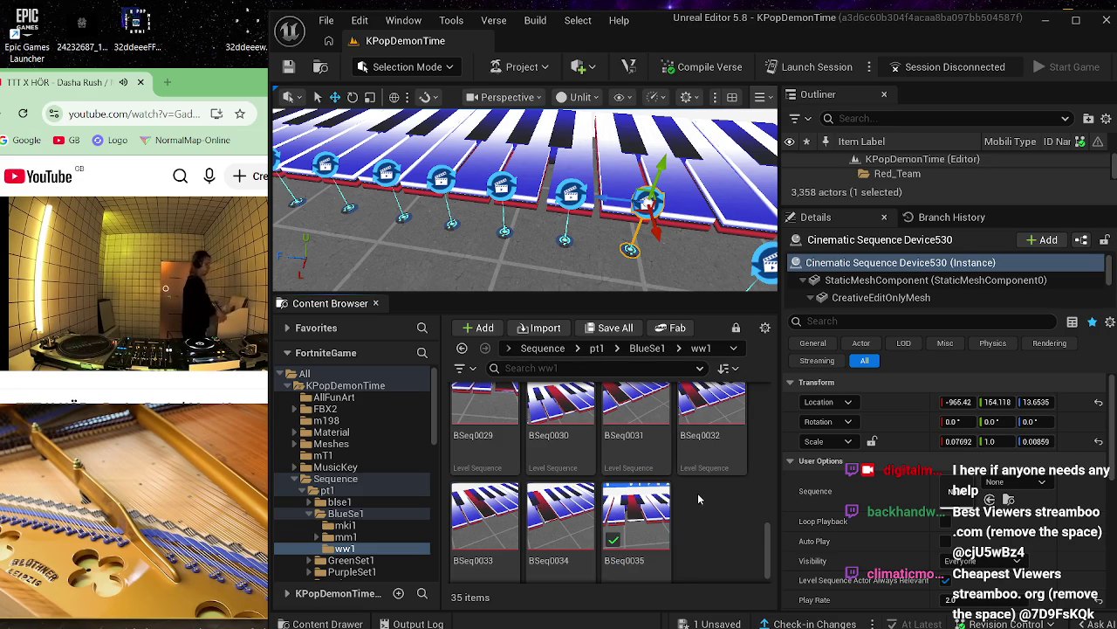
right_click(651, 513)
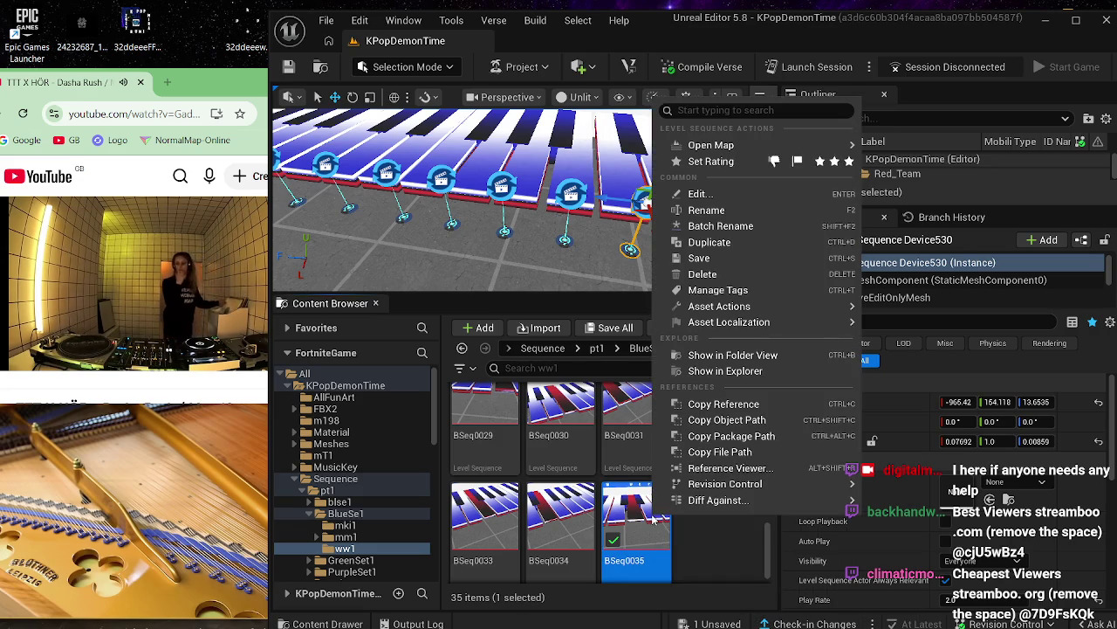
click(724, 239)
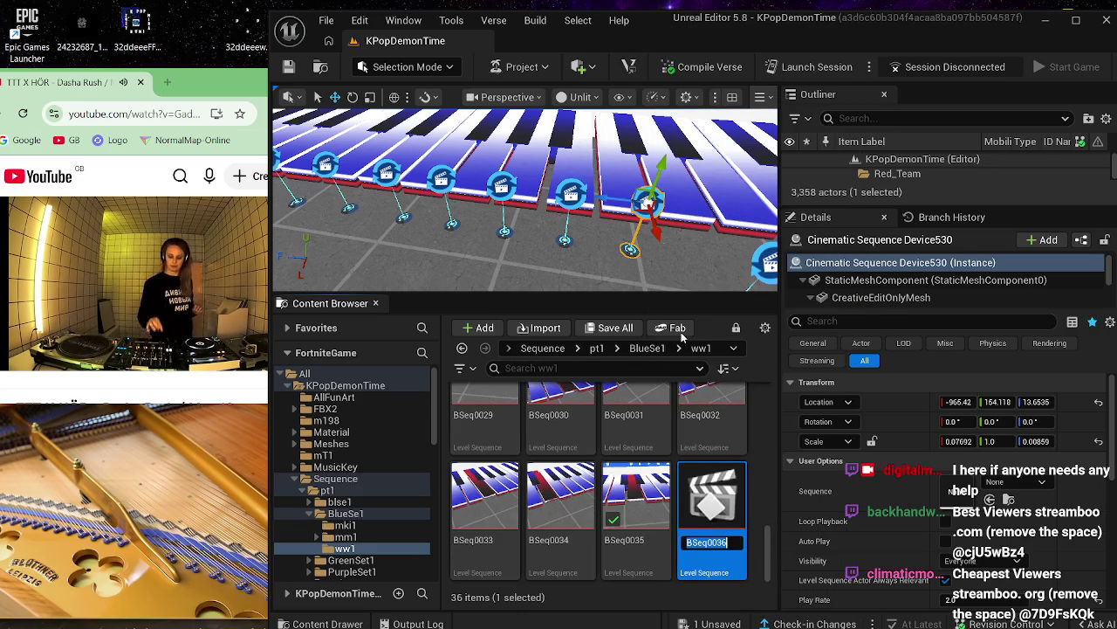
- Assign BSeq0036 to Cinematic Sequence Device530's Sequence field and open it in Sequencer
drag(665, 270, 552, 242)
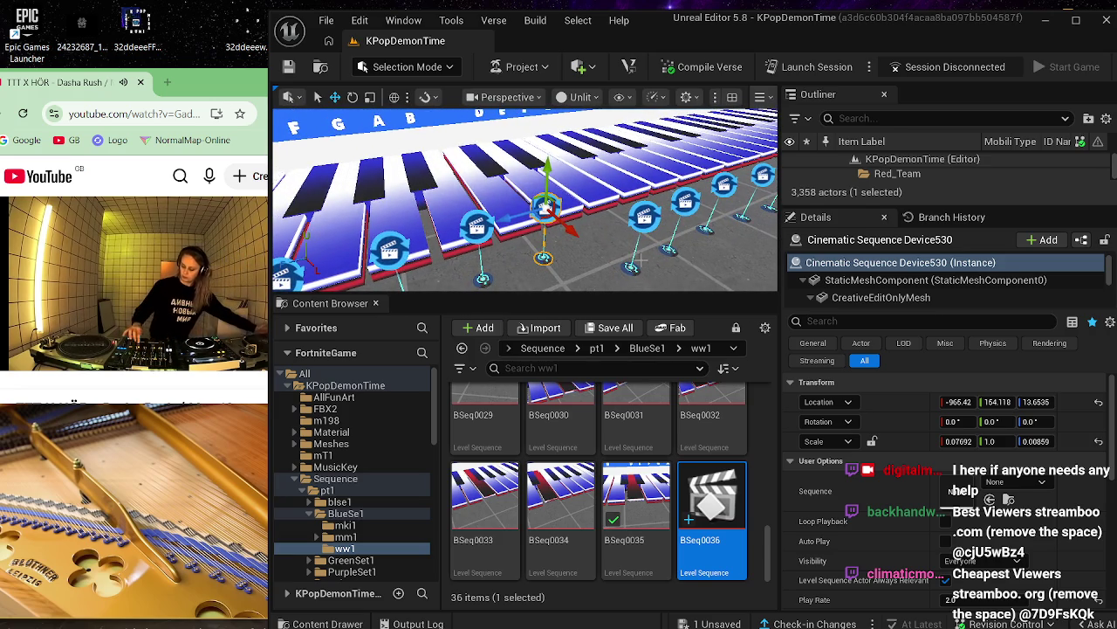
click(552, 241)
click(546, 210)
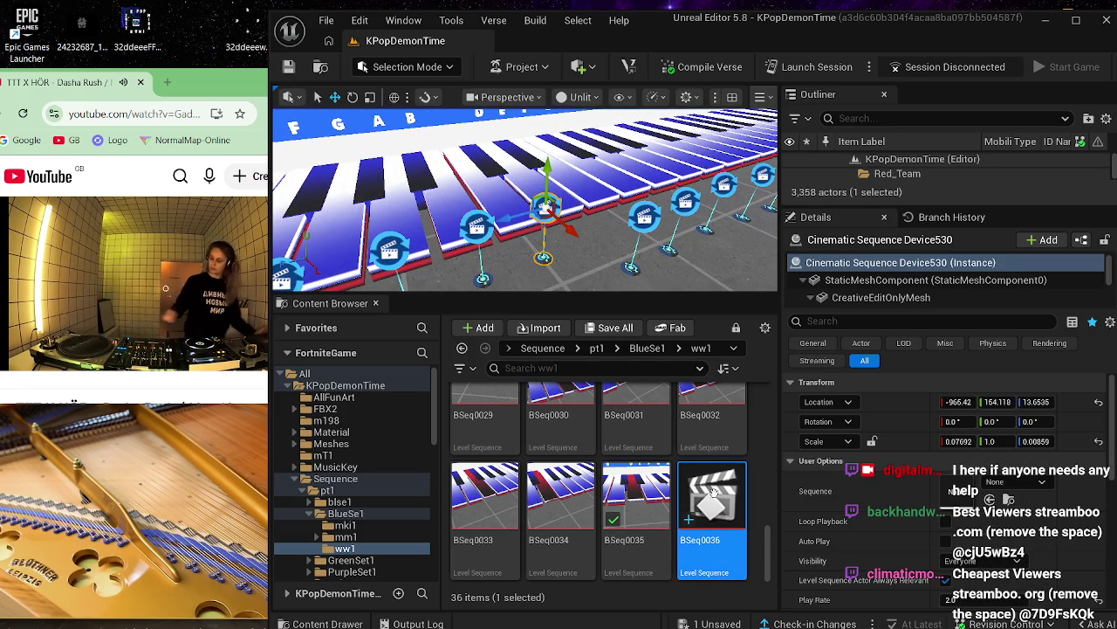
mouse_move(711, 502)
mouse_down()
mouse_move(816, 484)
mouse_move(978, 485)
mouse_up()
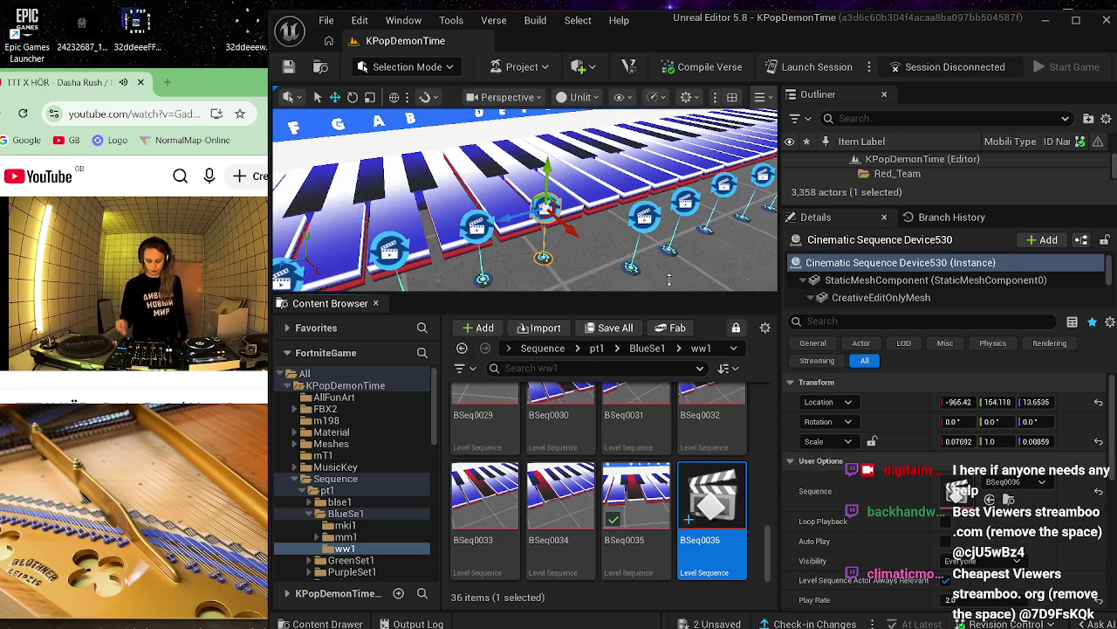
click(532, 235)
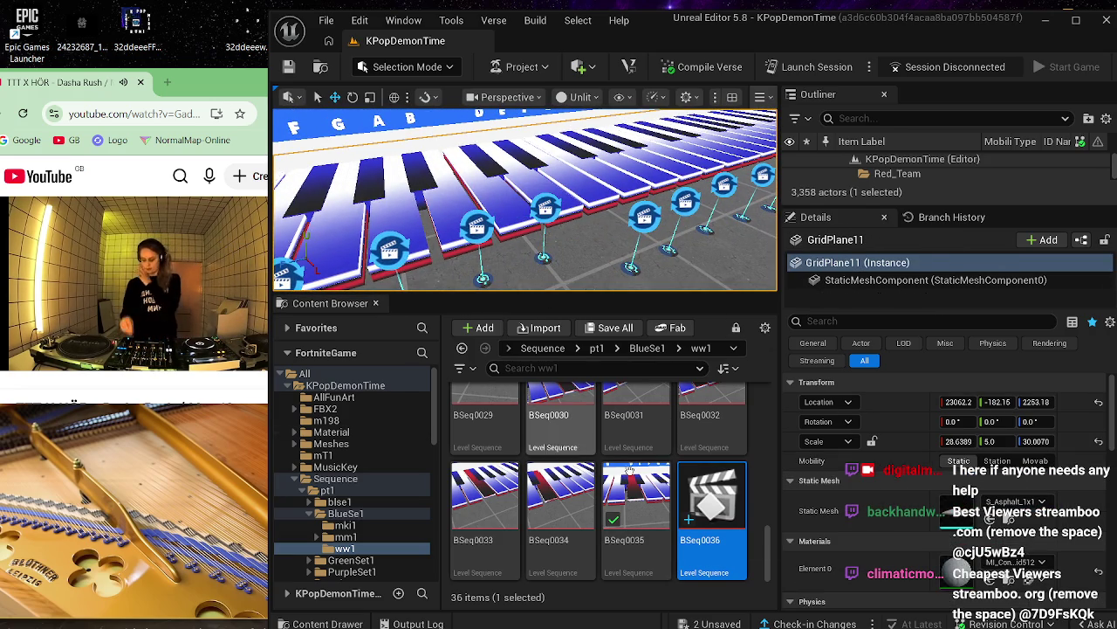
double_click(712, 497)
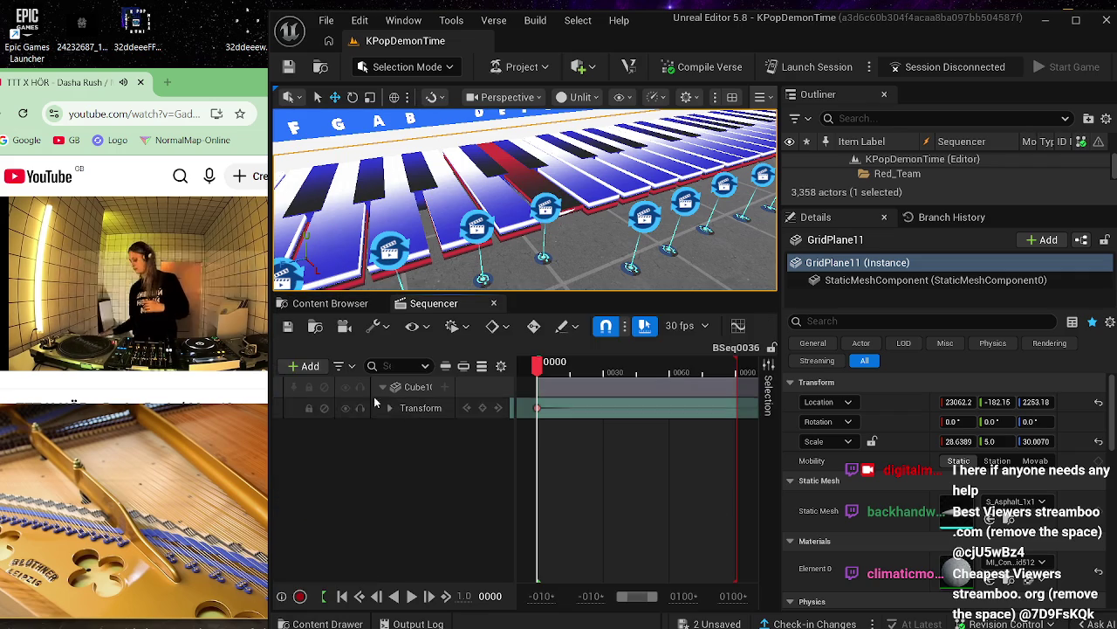
- Replace the Cube1022 track in BSeq0036 with an actor track for Cube1023
click(394, 389)
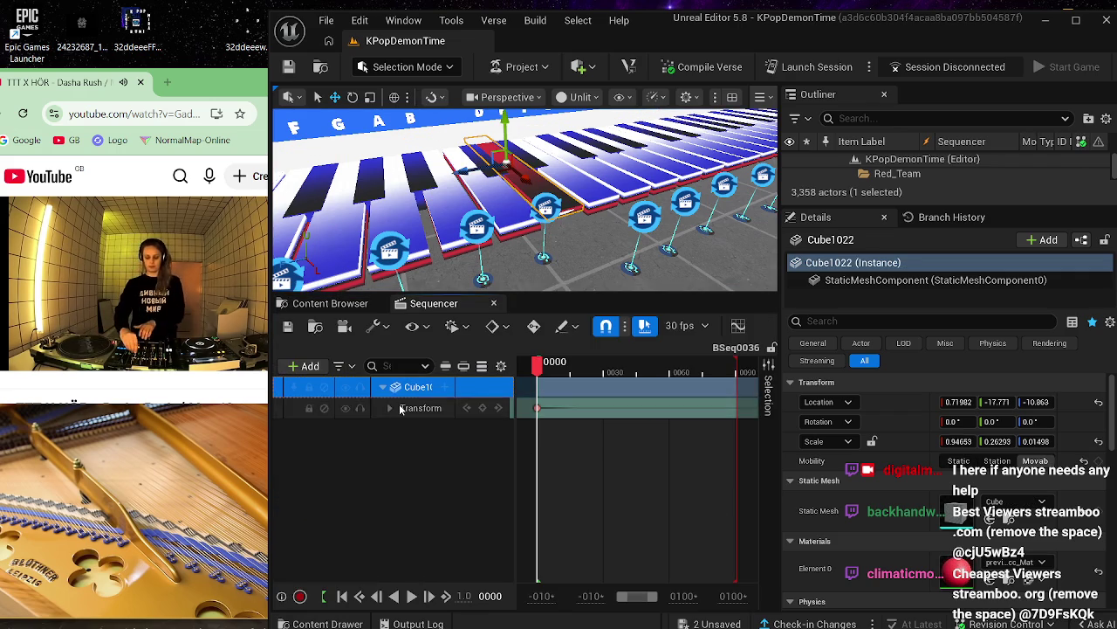
key(Delete)
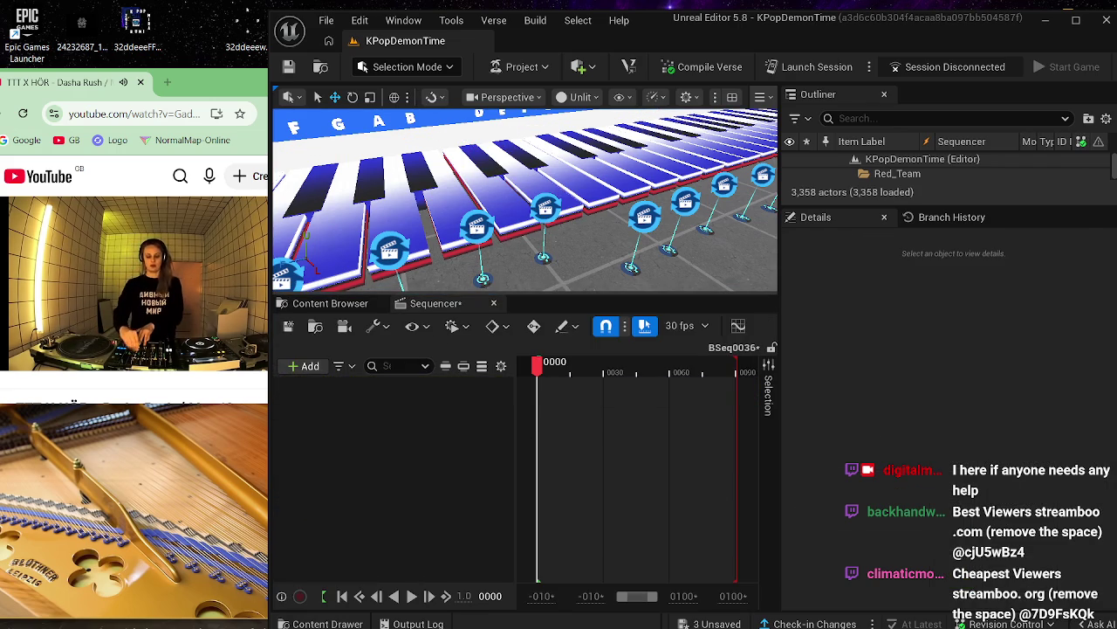
click(505, 240)
click(310, 365)
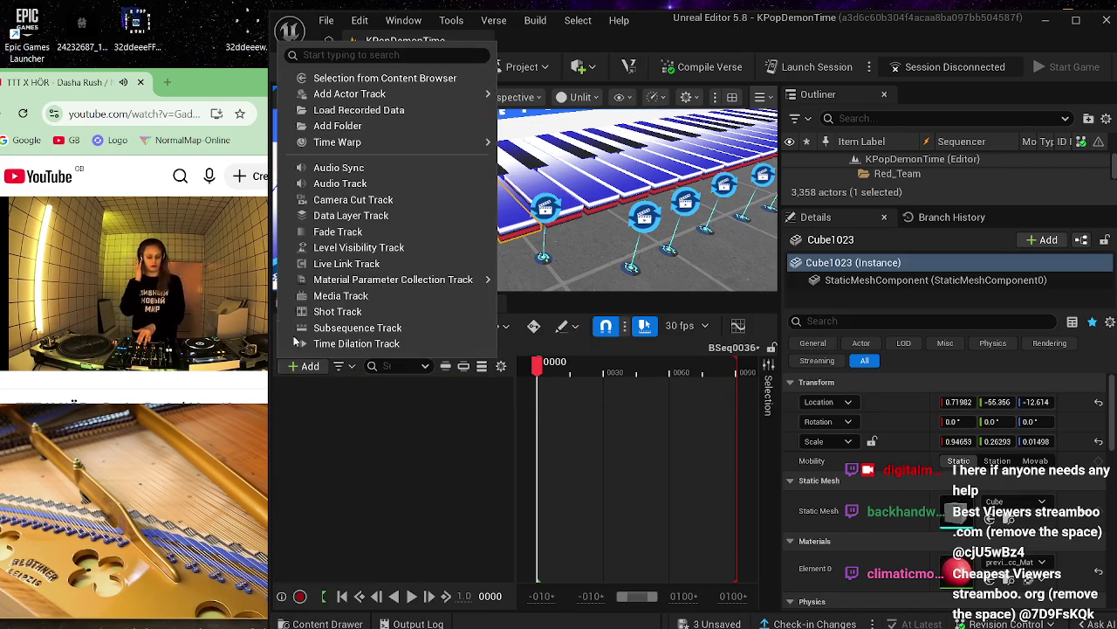
mouse_move(395, 94)
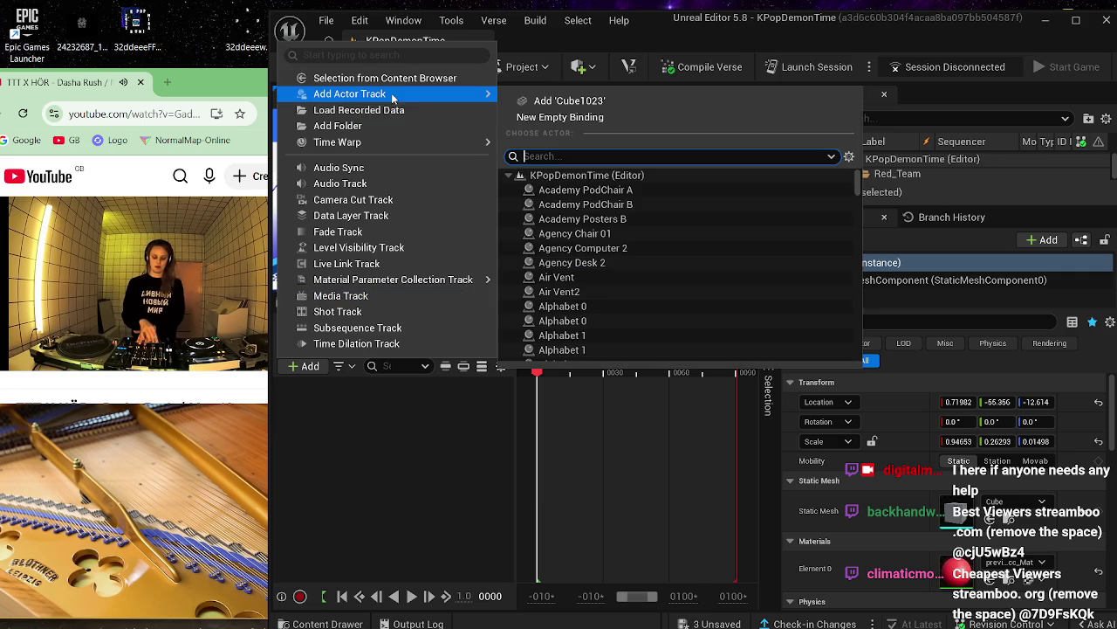
click(567, 101)
- Keep Cube1023's Transform subtrack, save BSeq0036, and reselect Device530
click(381, 406)
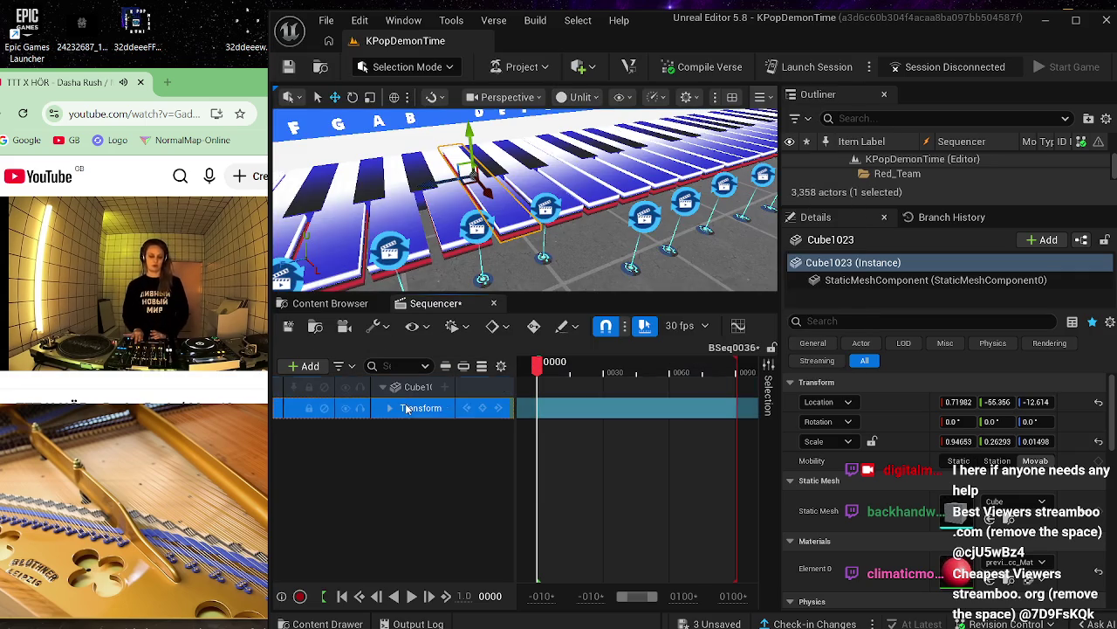
key(Delete)
click(402, 385)
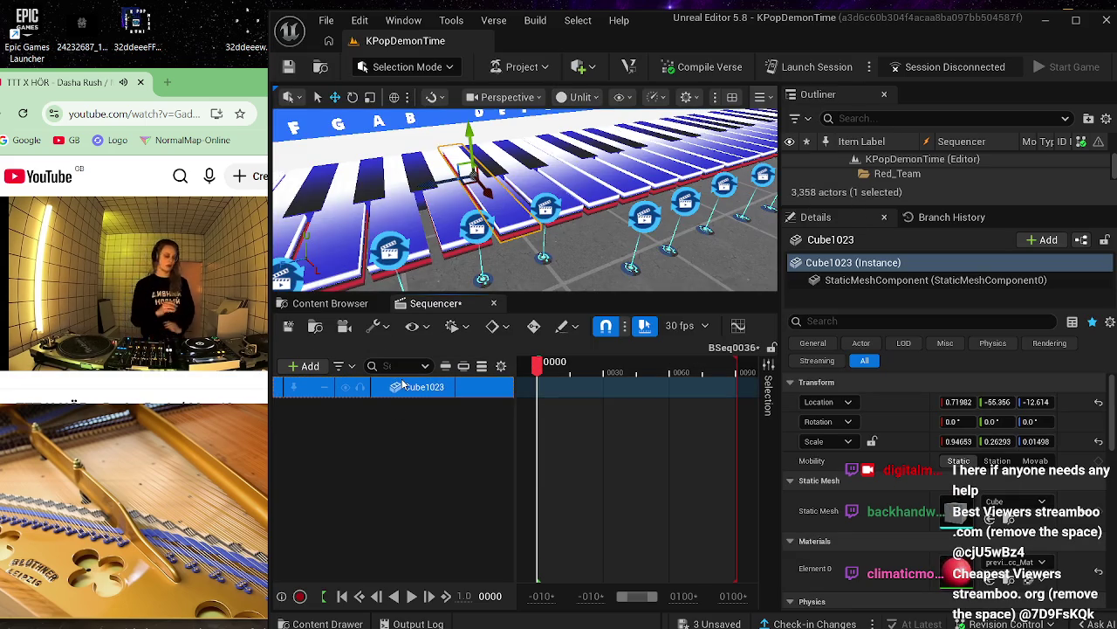
key(ctrl+z)
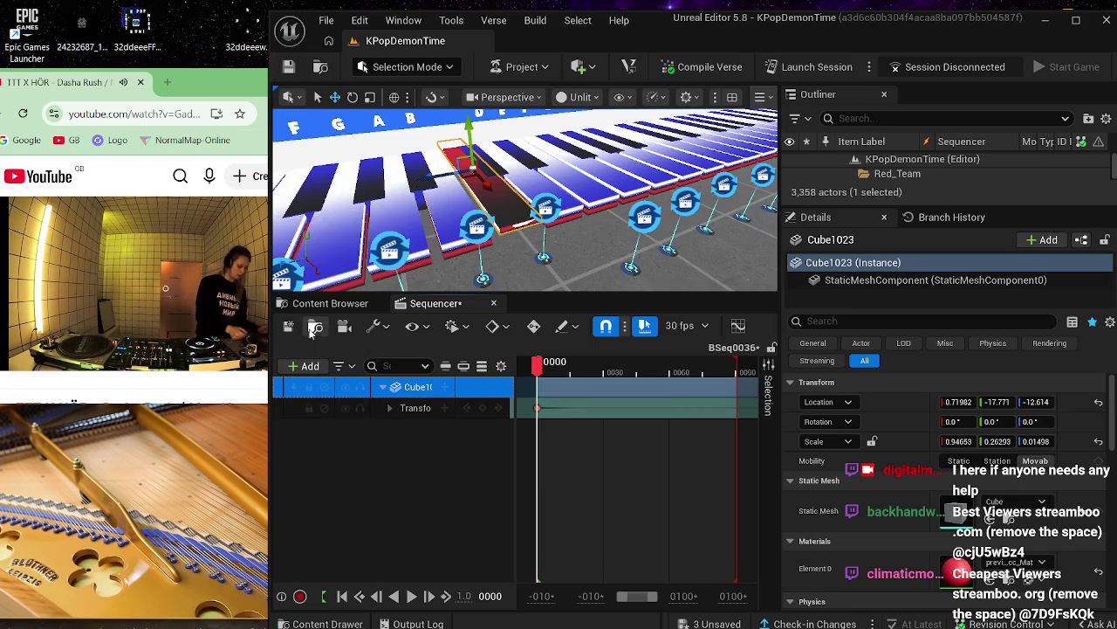
click(293, 326)
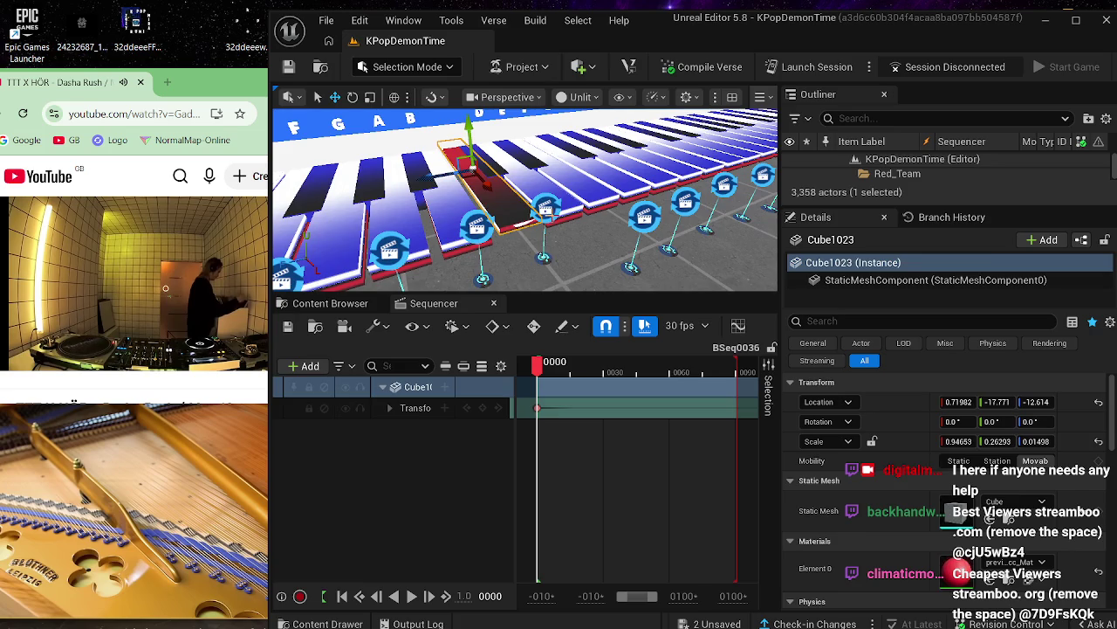
click(546, 207)
- Frame Device530, nudge it slightly along X, and close Sequencer
key(f)
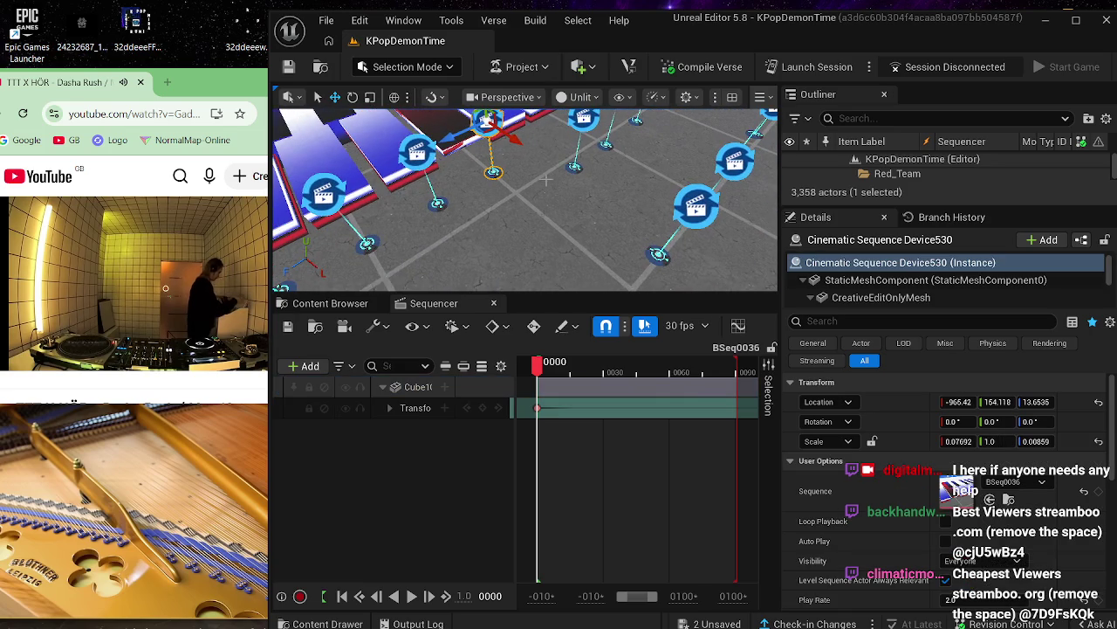
drag(547, 179, 699, 225)
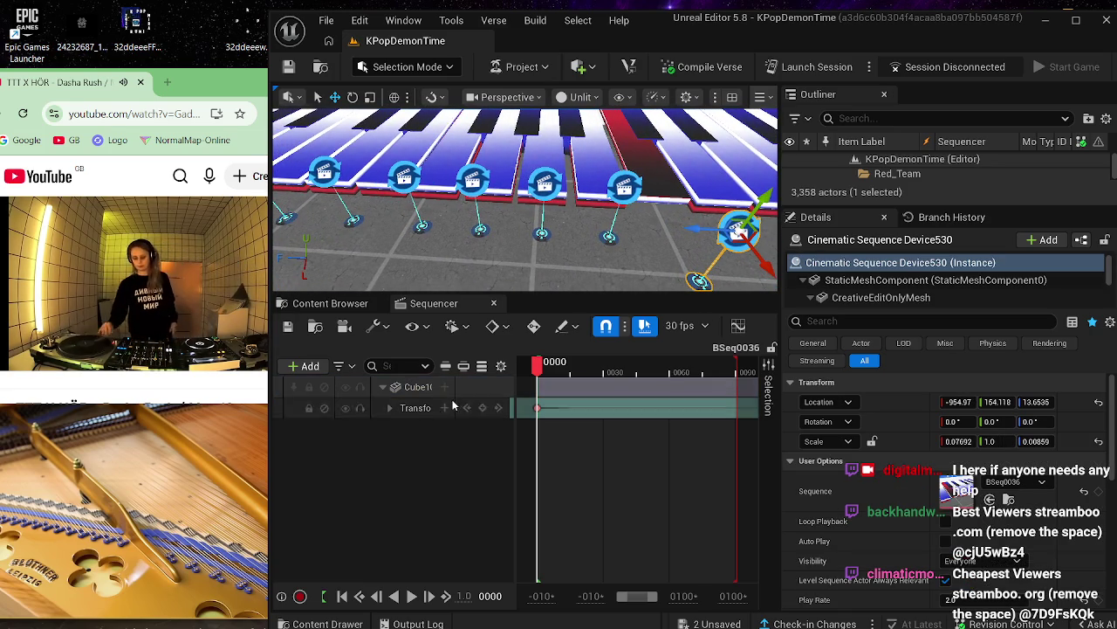
click(493, 303)
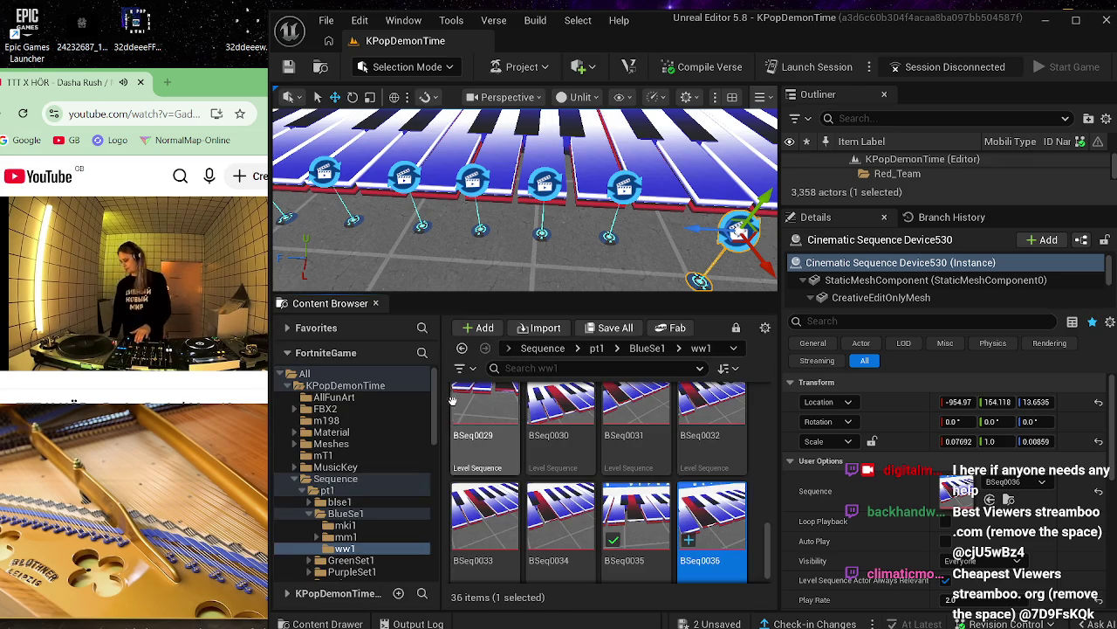
- Duplicate BSeq0036 as BSeq0037 and assign it to Device531's Sequence field
right_click(713, 530)
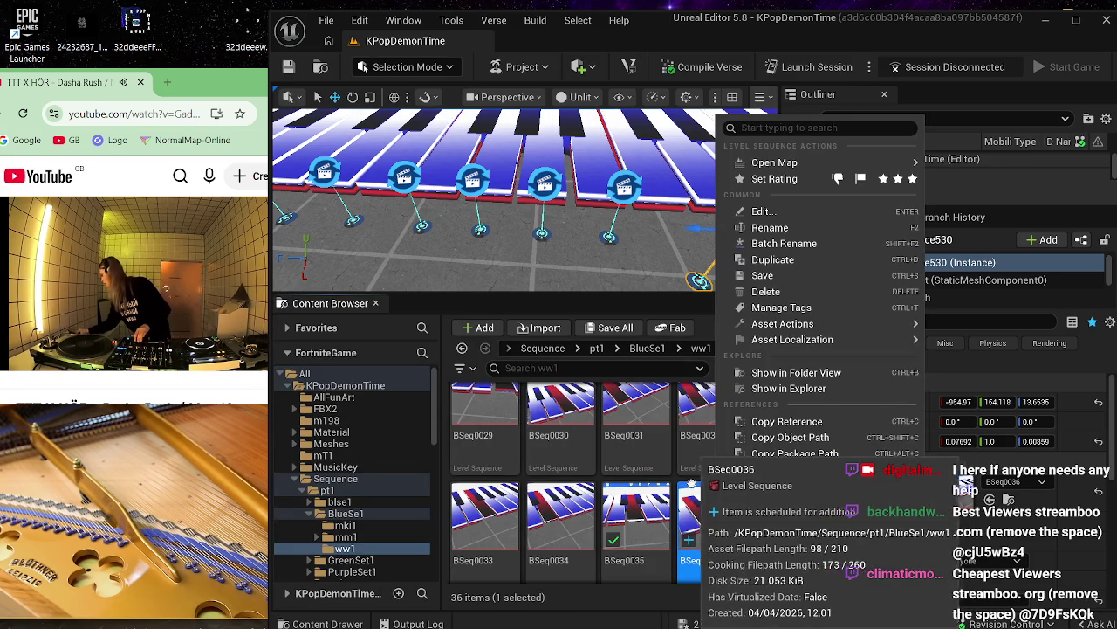
click(834, 261)
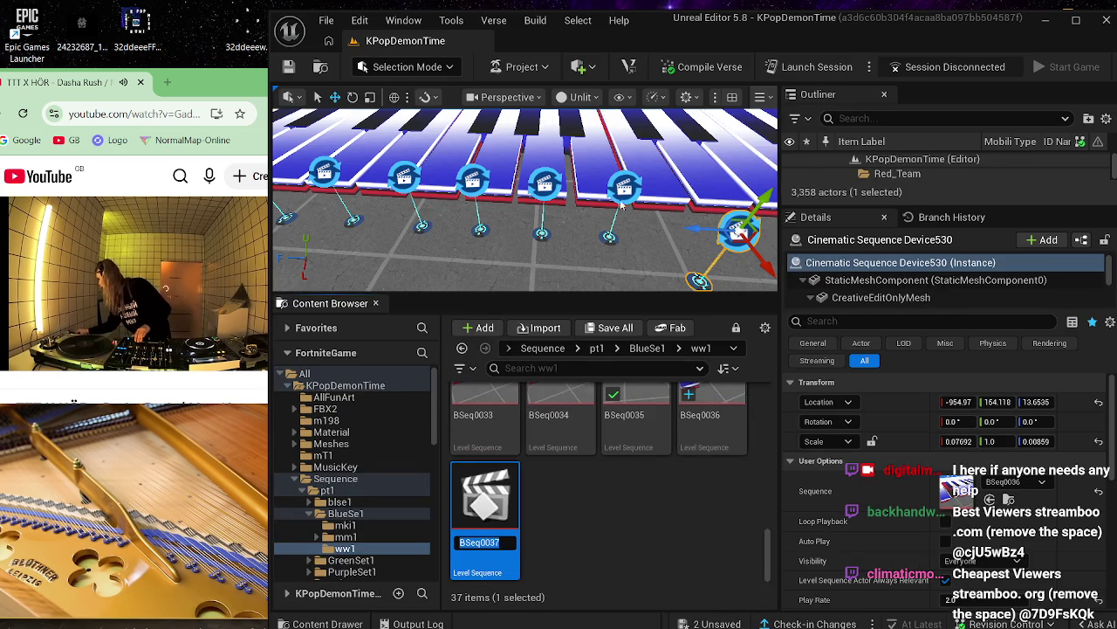
key(Return)
click(626, 188)
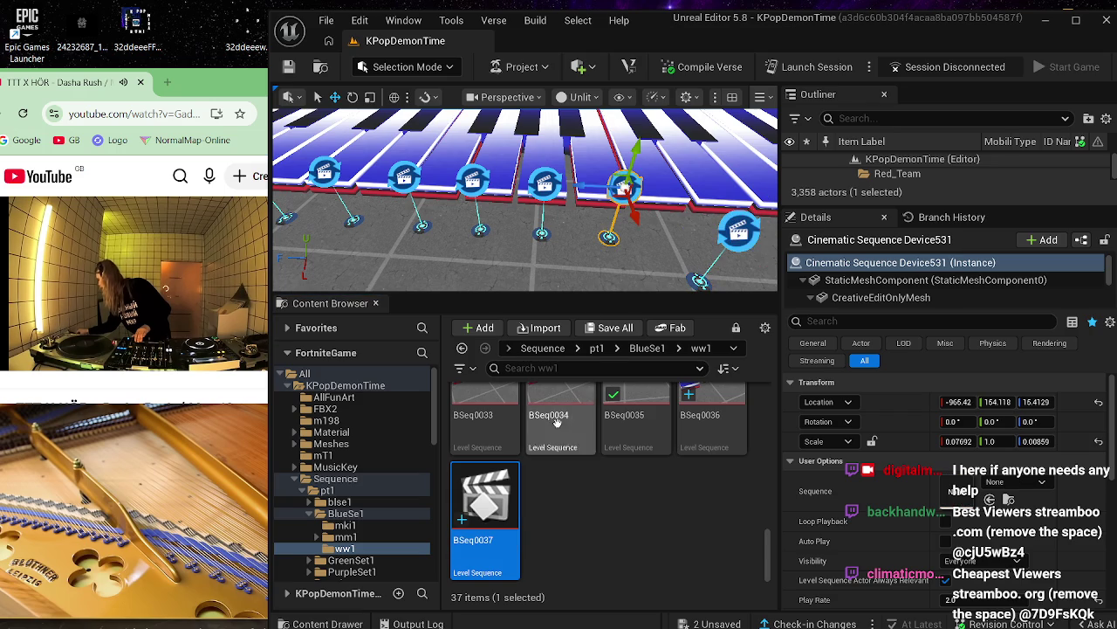
mouse_move(494, 506)
mouse_down()
mouse_move(669, 512)
mouse_move(969, 490)
mouse_up()
- Check which sequences Device530 and Device531 are set to play
mouse_move(636, 288)
mouse_down()
mouse_move(635, 327)
mouse_move(653, 272)
mouse_up()
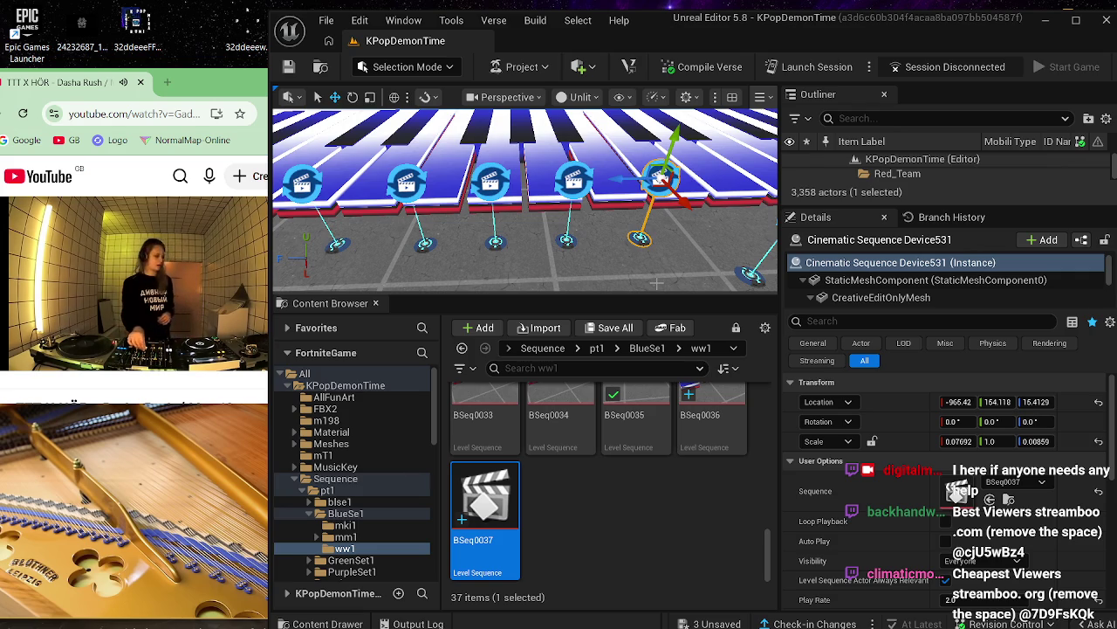
click(615, 539)
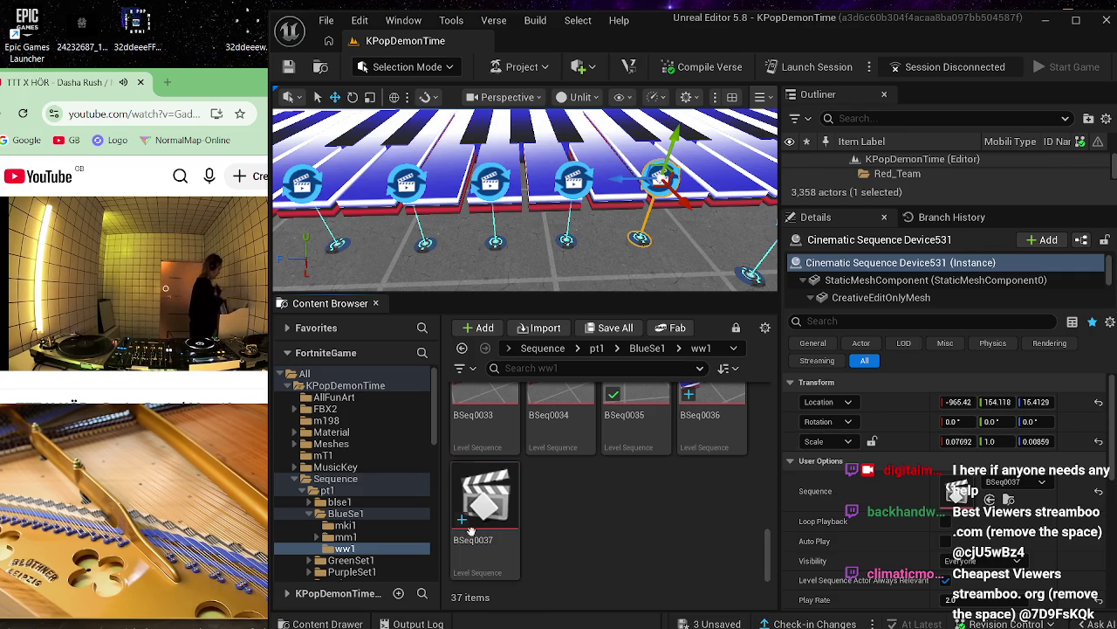
mouse_move(259, 211)
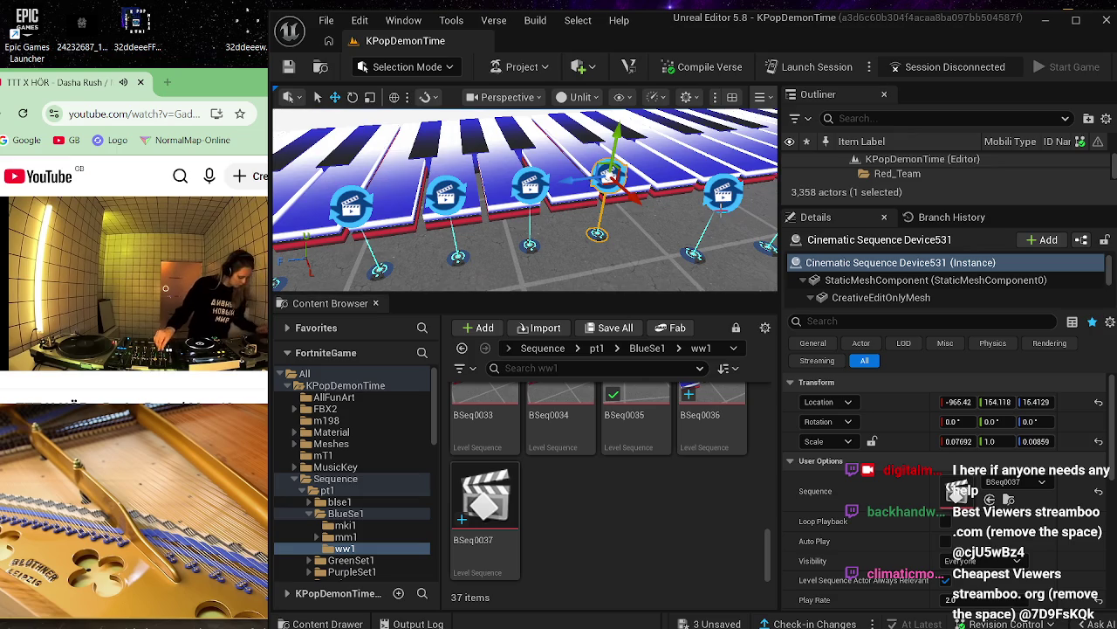
click(724, 196)
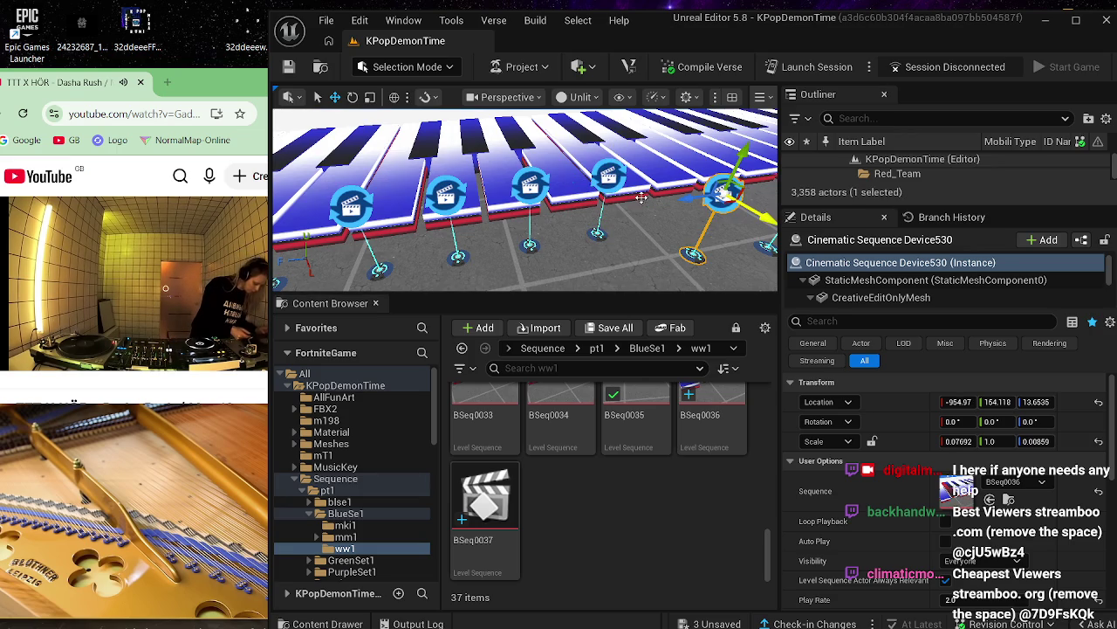
click(612, 172)
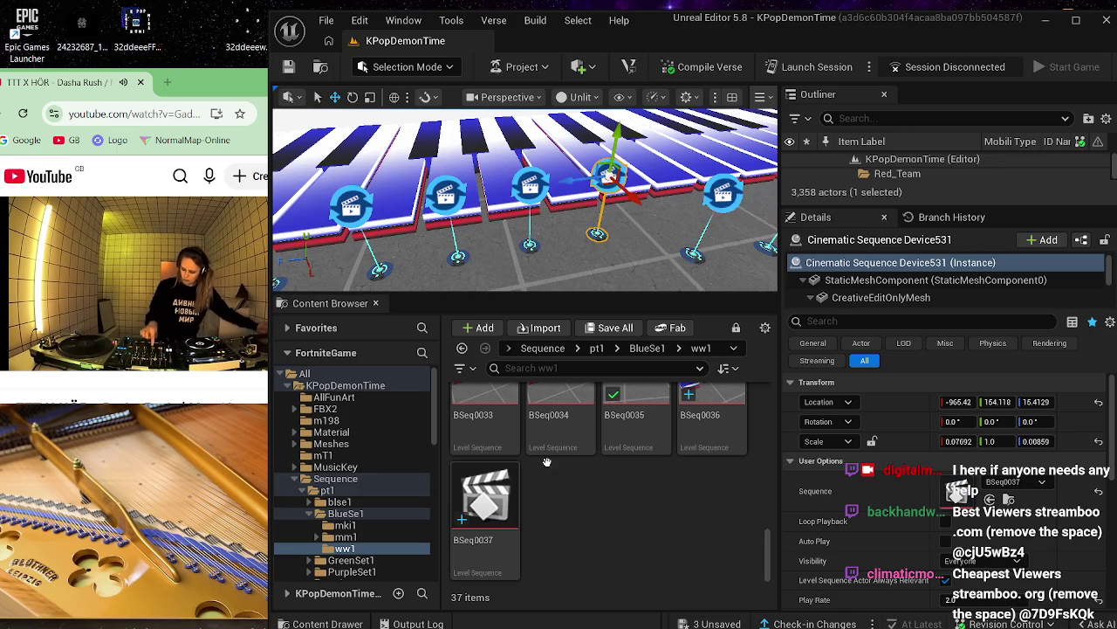
- Open BSeq0037 from Device531 and delete its Cube1023 track
click(506, 484)
double_click(507, 483)
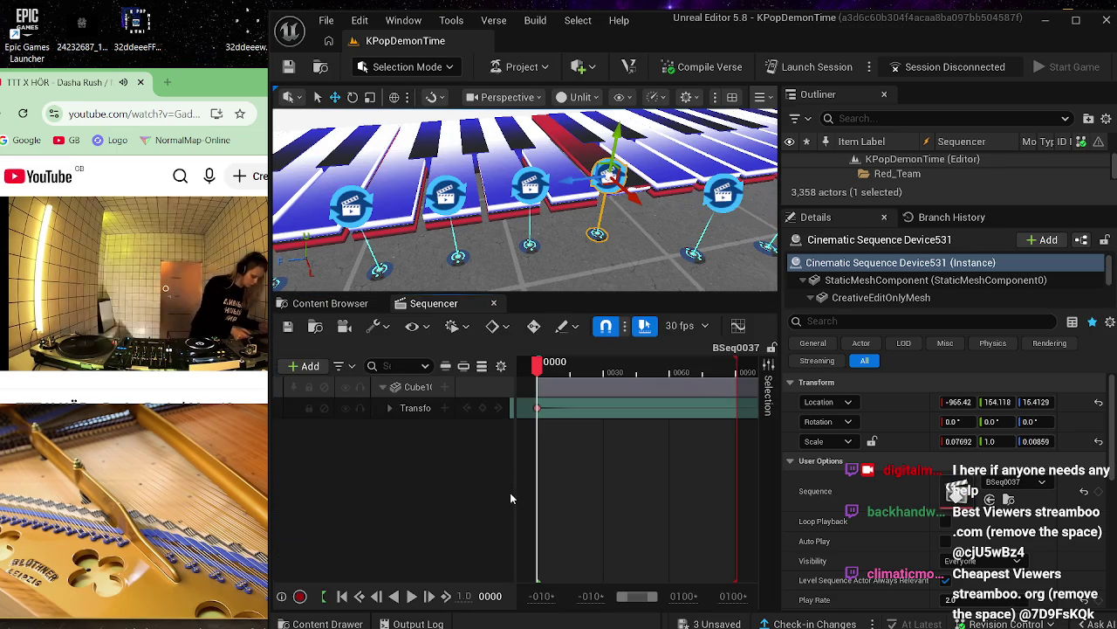
click(432, 391)
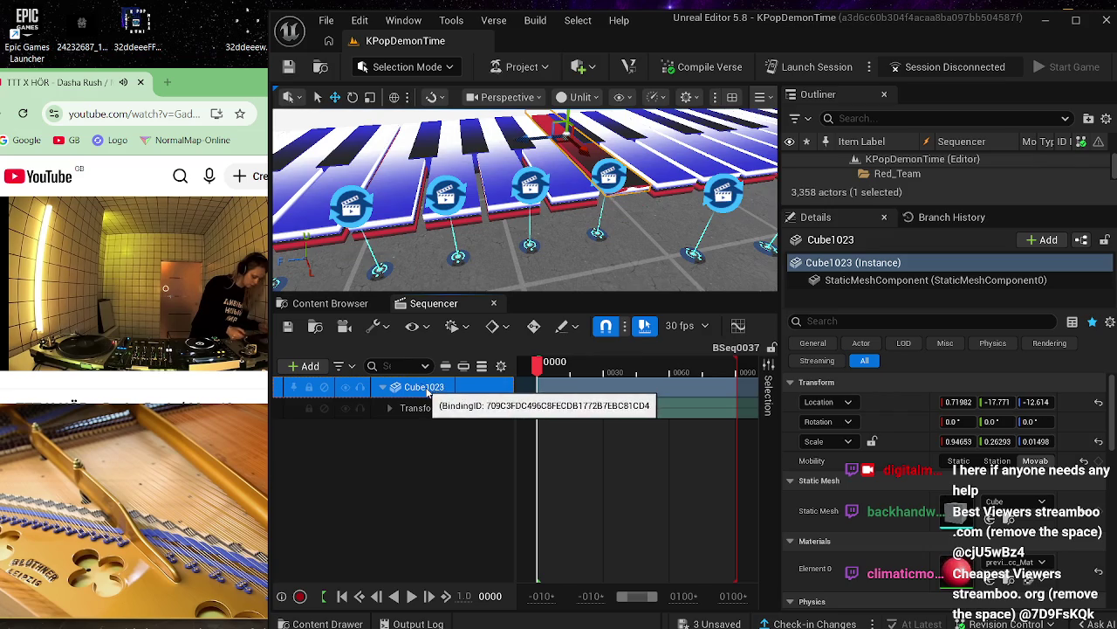
key(Delete)
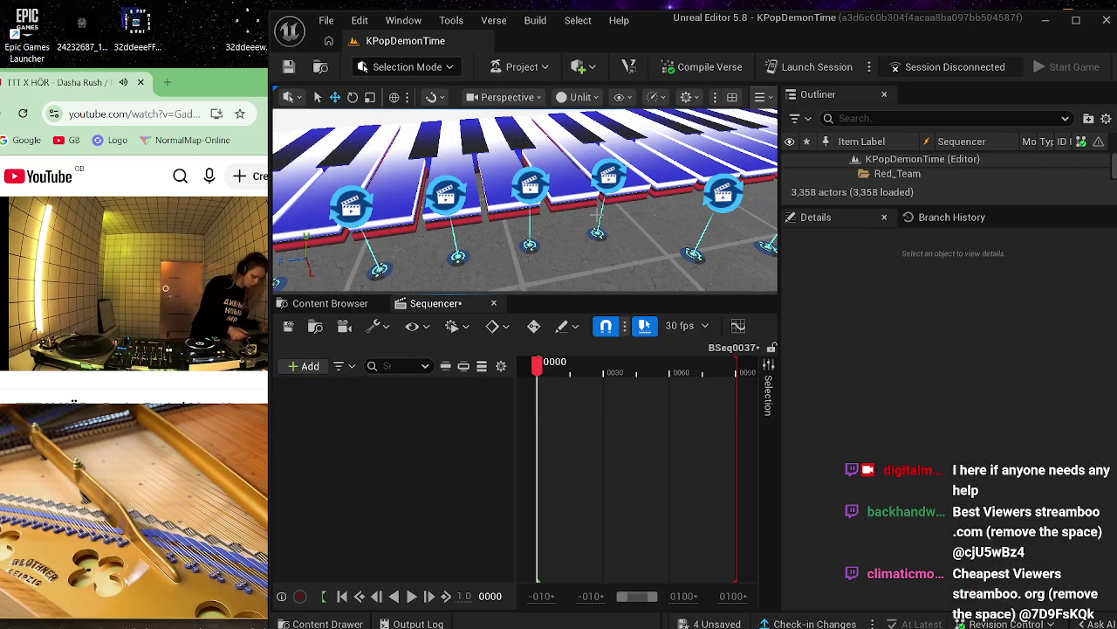
- Add Cube1024 as an actor track, keep its Transform, and move the playhead to frame 20
click(584, 205)
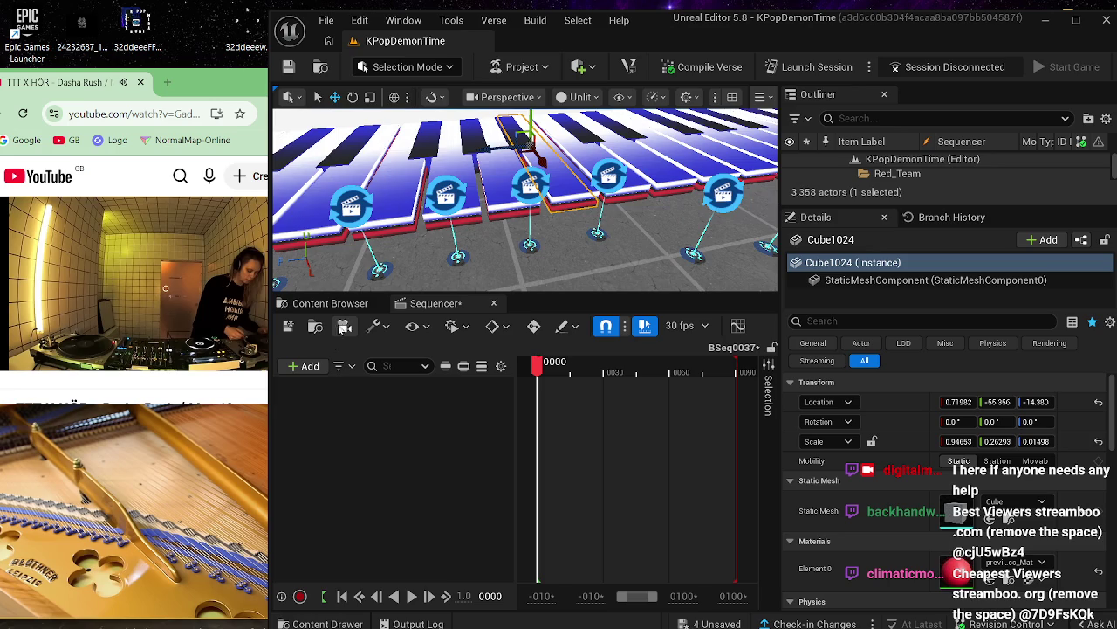
click(306, 365)
mouse_move(474, 96)
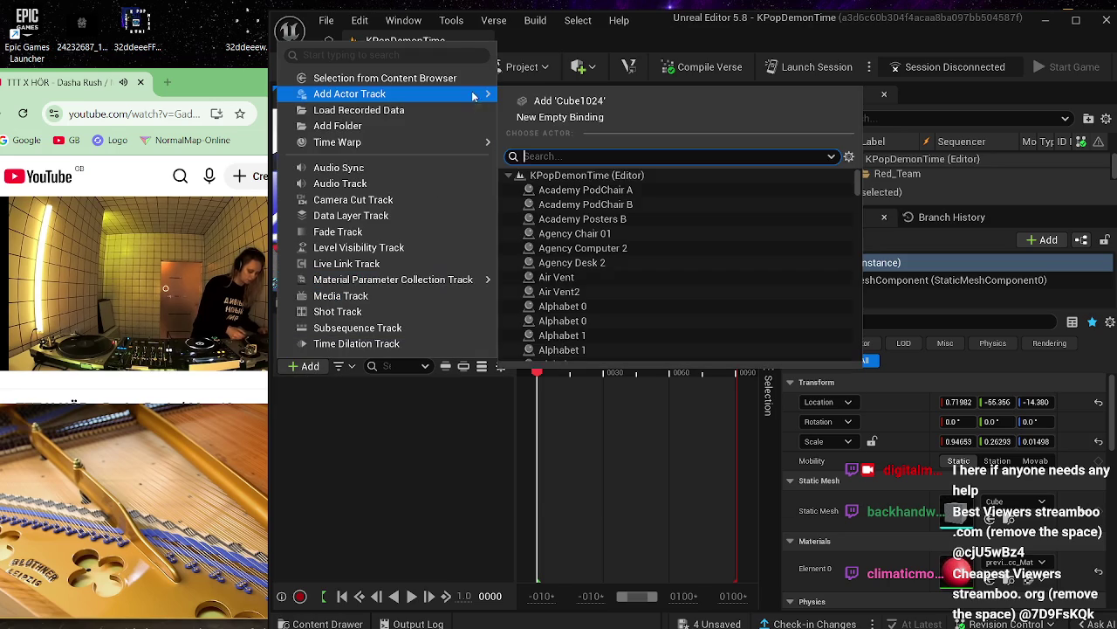
click(568, 101)
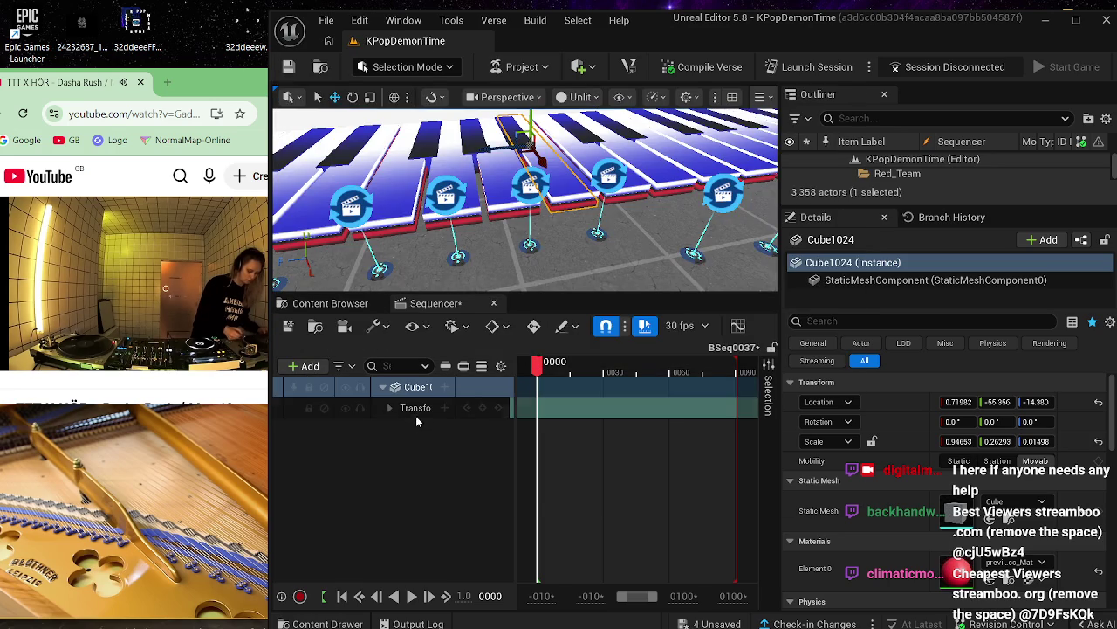
click(417, 410)
key(Delete)
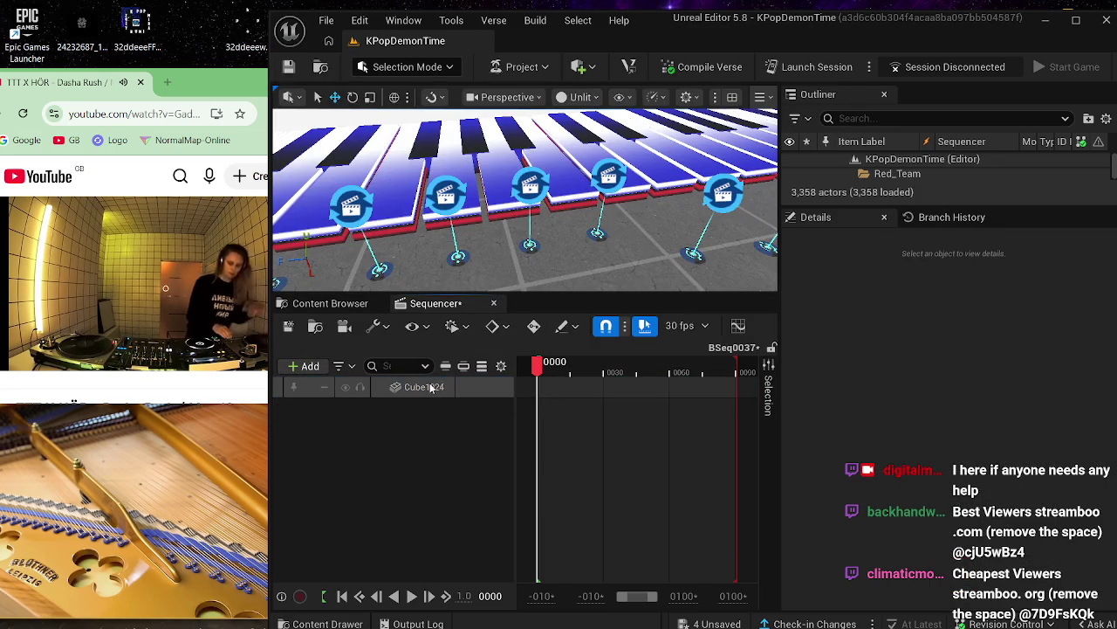
key(ctrl+z)
key(ctrl+z)
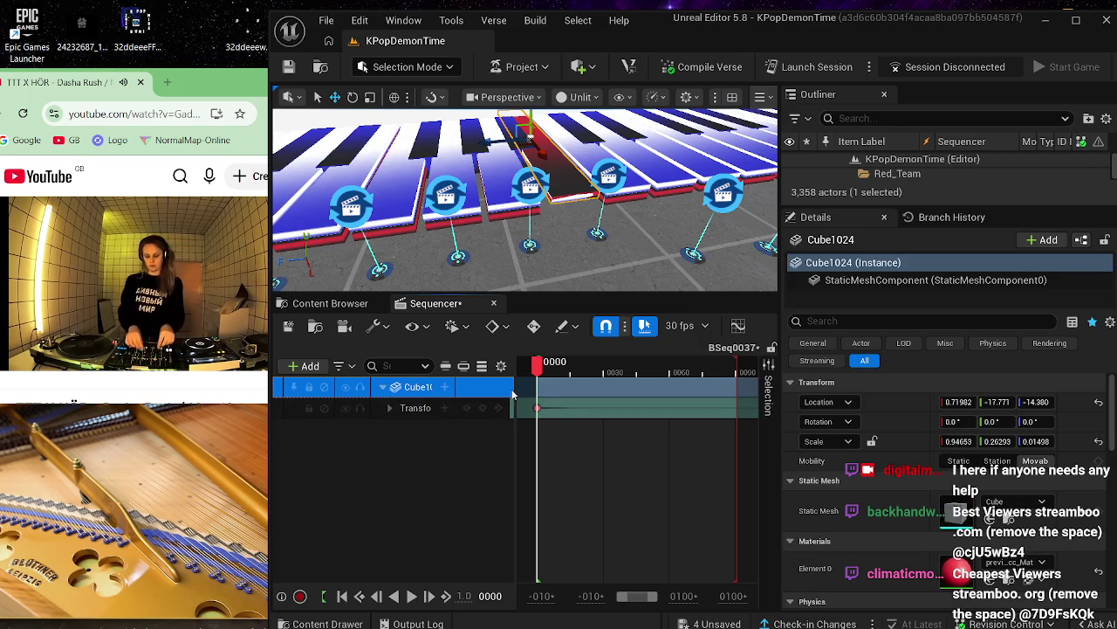
drag(551, 370, 740, 365)
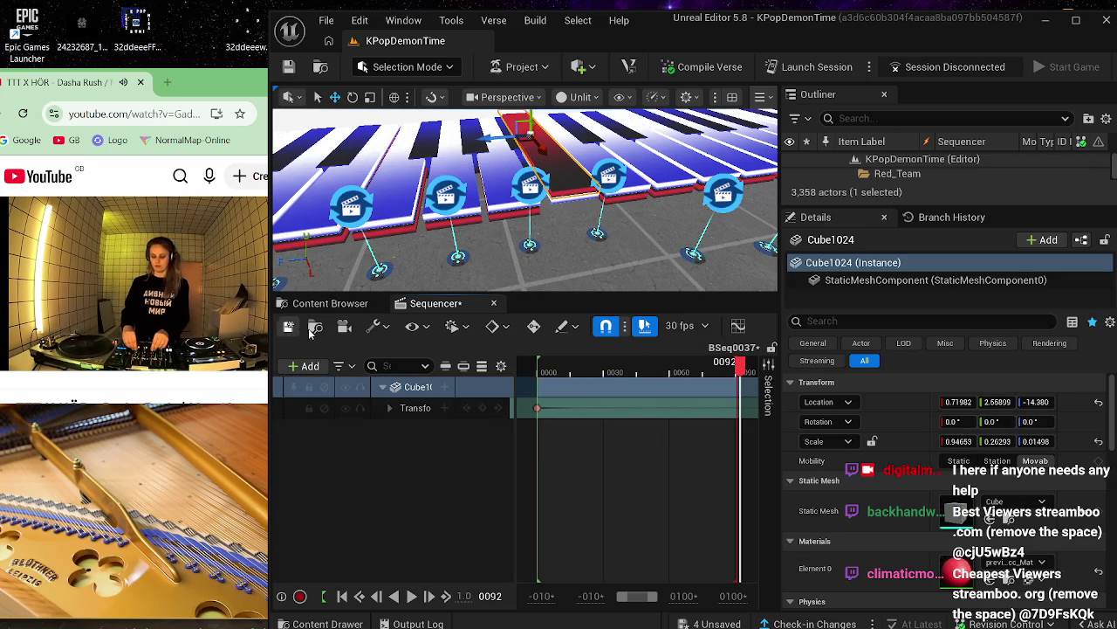
- Close Sequencer, select the sequence devices and BSeq0036, and submit the changes to main
click(494, 303)
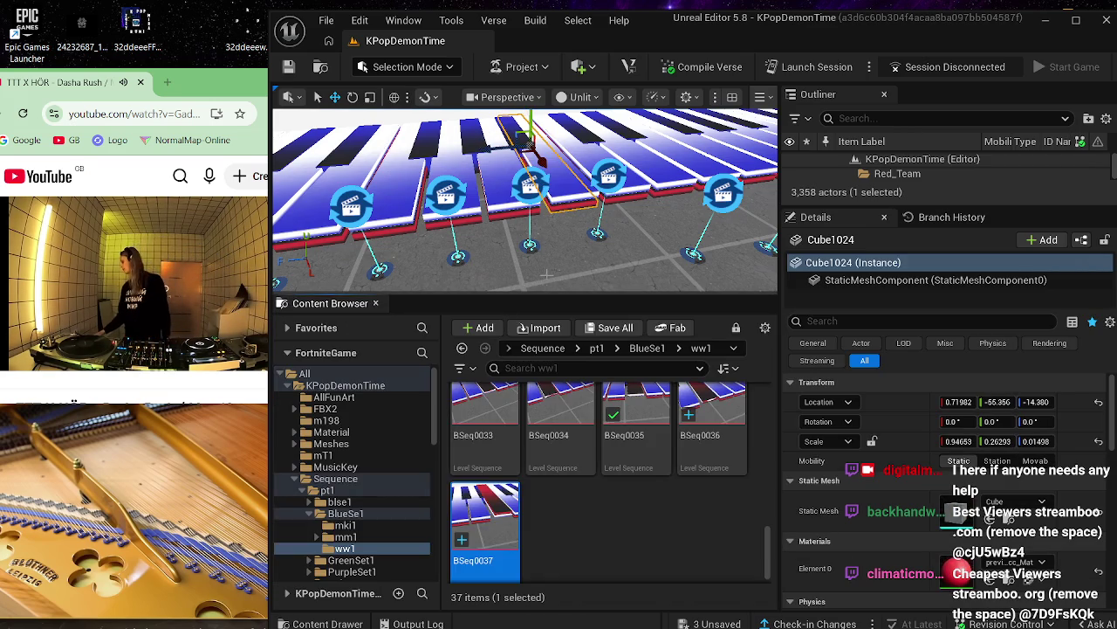
mouse_move(546, 275)
mouse_down()
mouse_move(524, 292)
mouse_move(511, 293)
mouse_move(510, 279)
mouse_up()
click(436, 196)
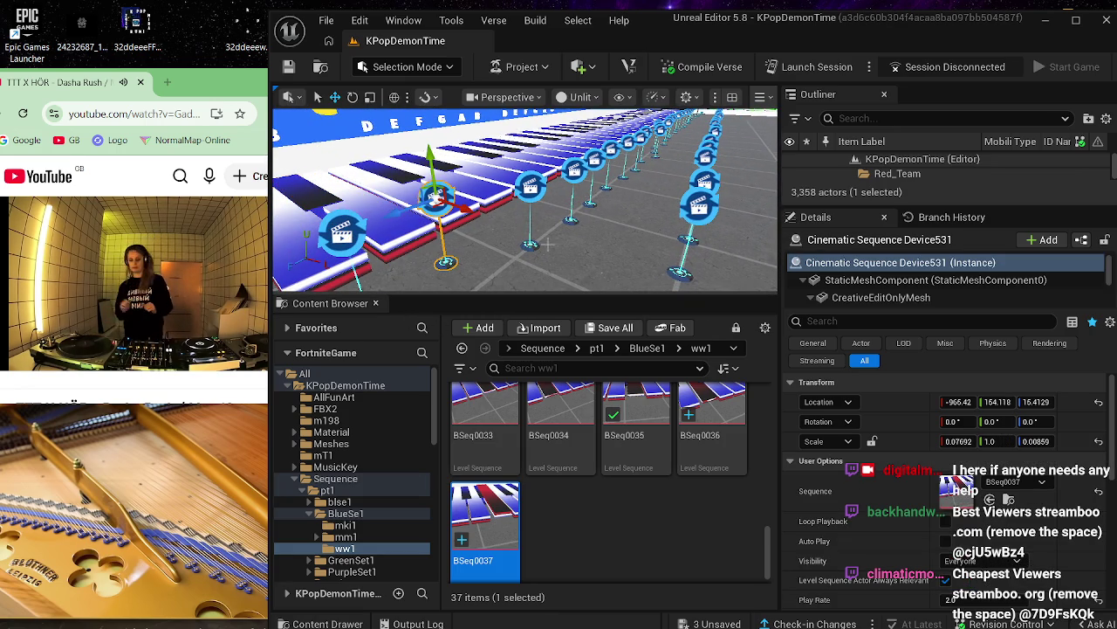
click(531, 188)
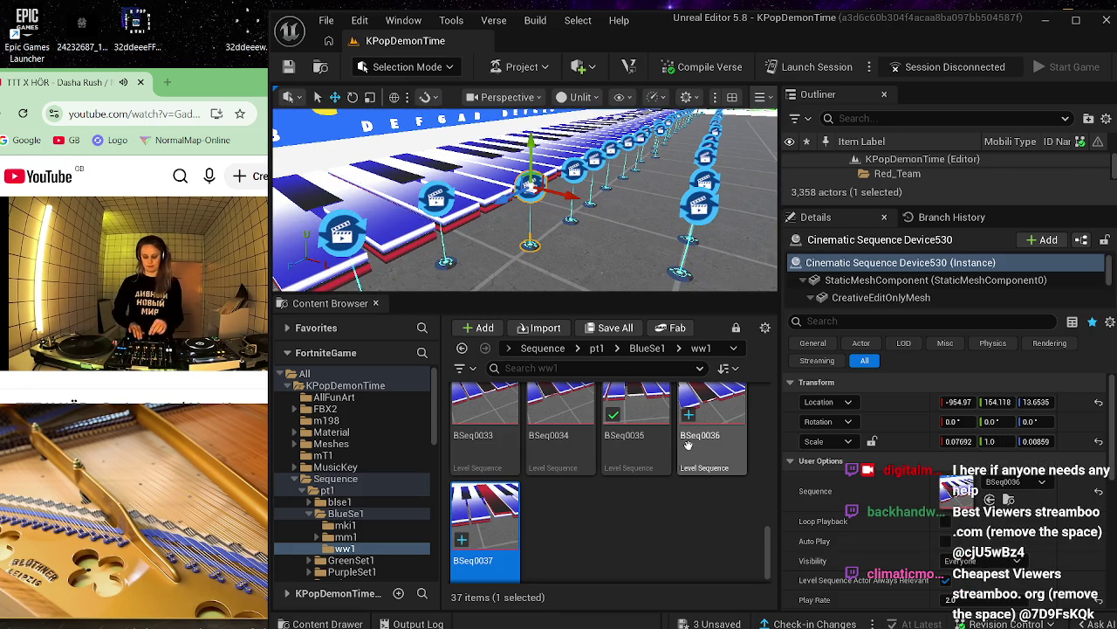
click(705, 417)
click(838, 621)
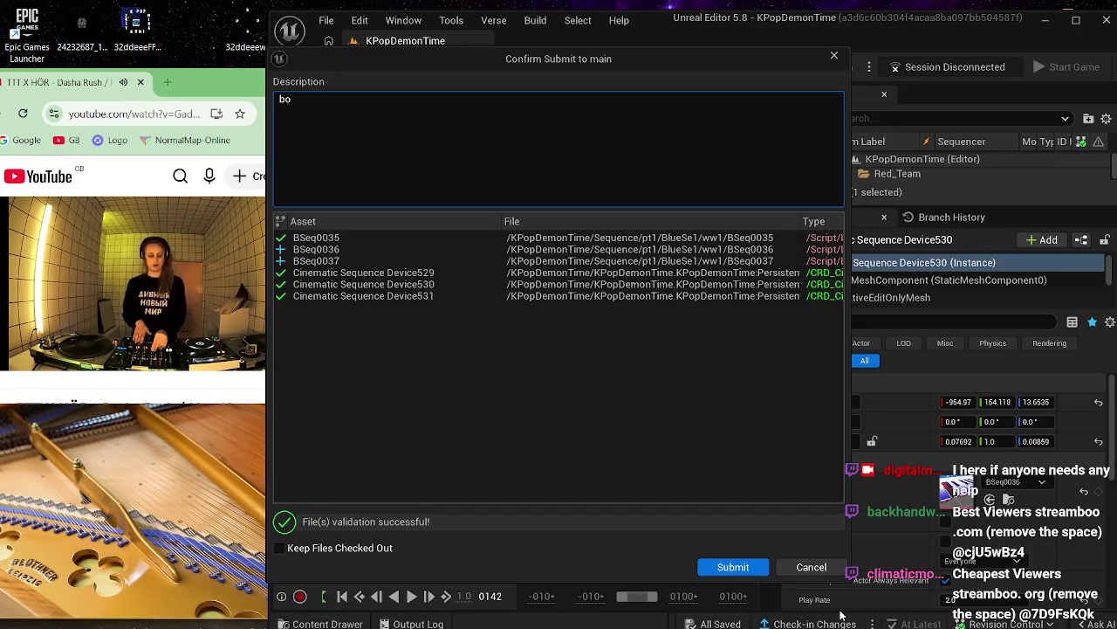
click(749, 568)
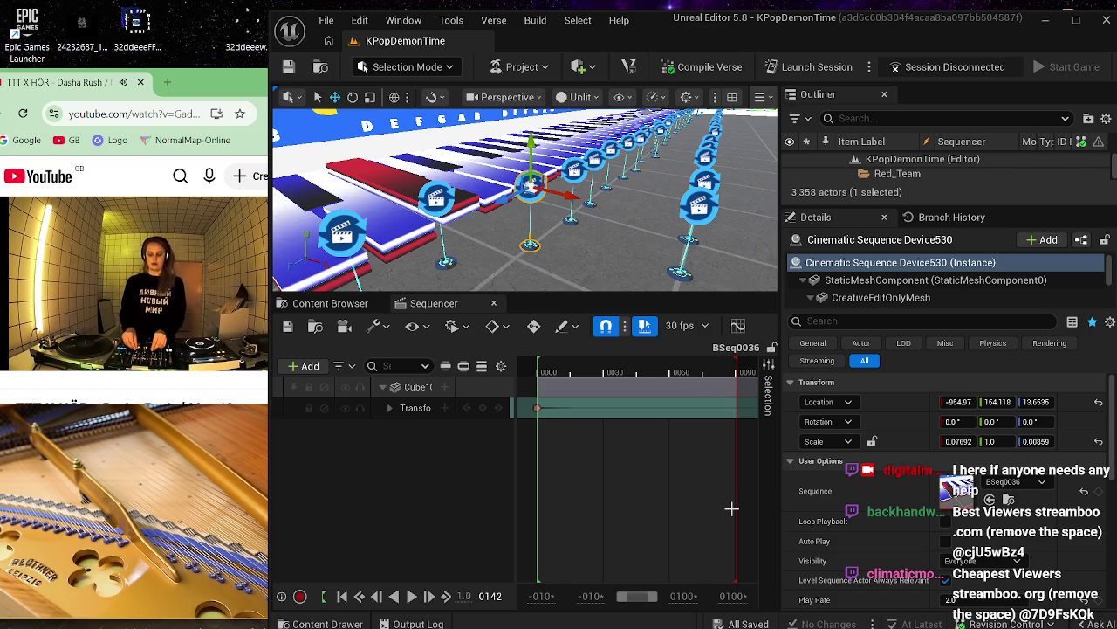
- Close Sequencer, reposition the selected device, and select the last key's sequence device
click(494, 305)
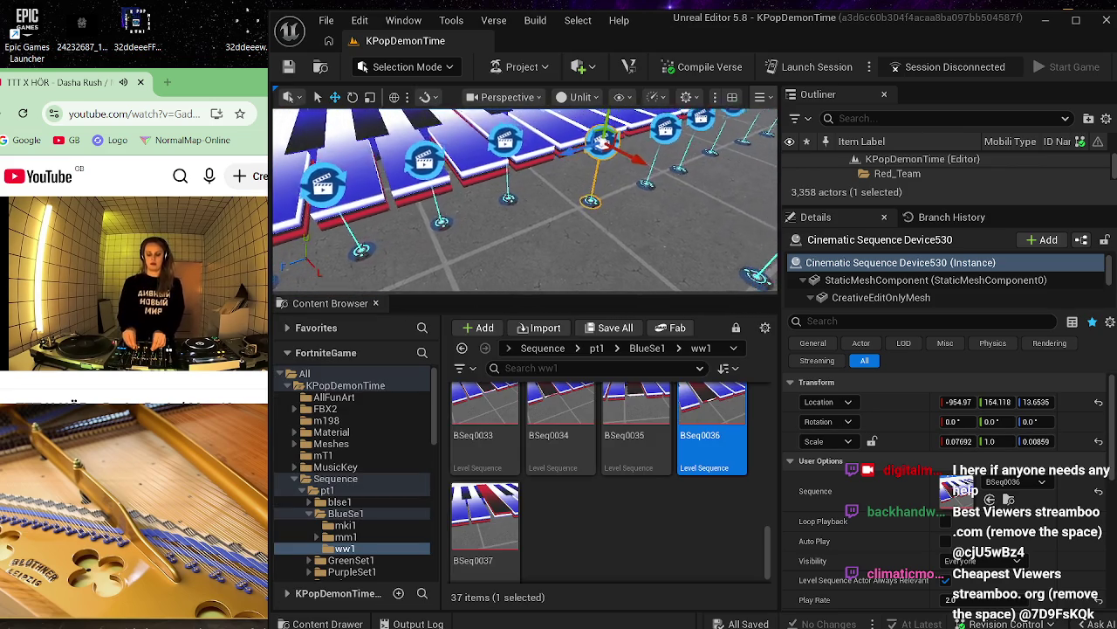
mouse_move(601, 140)
mouse_down()
mouse_move(552, 194)
mouse_move(545, 189)
mouse_move(598, 253)
mouse_move(602, 262)
mouse_move(566, 246)
mouse_move(589, 271)
mouse_up()
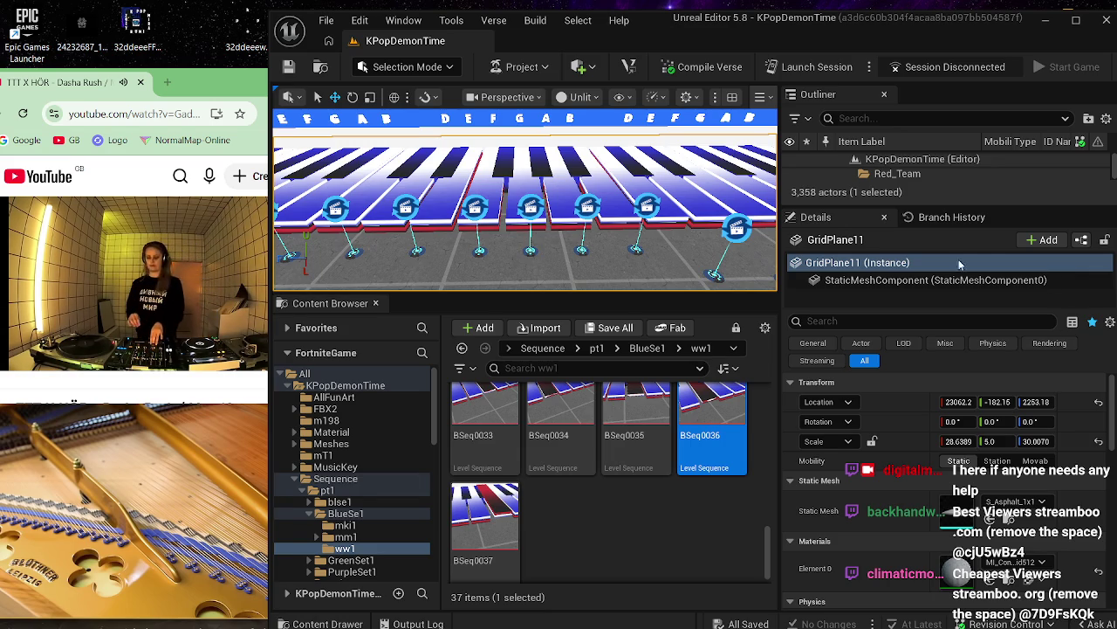
click(640, 207)
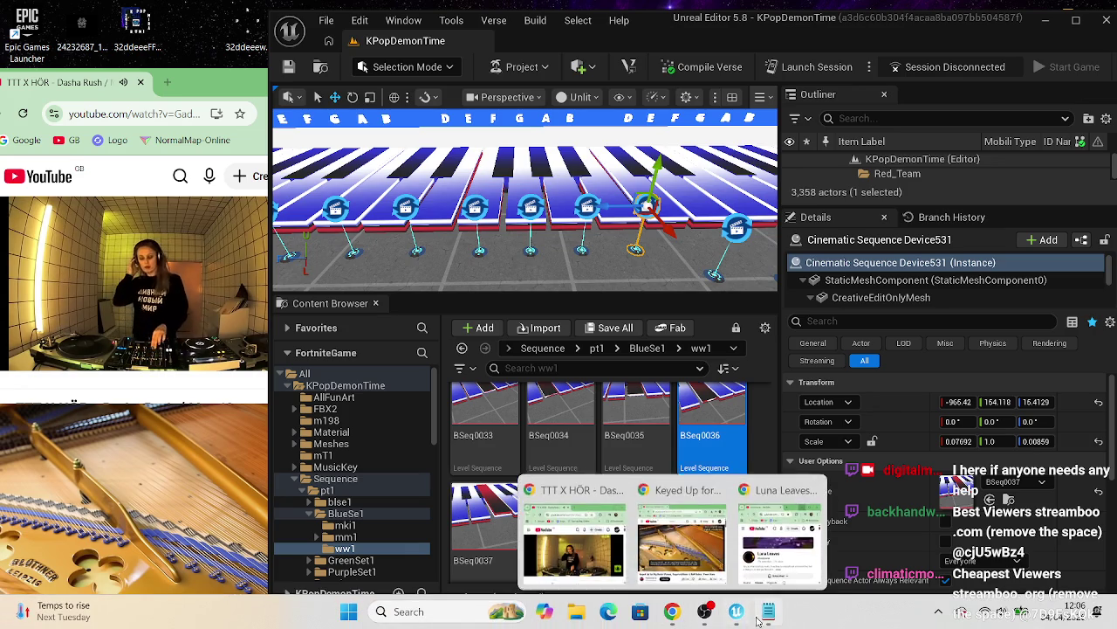
- Dismiss Notepad's recent files list and bring OBS Studio to the front
right_click(770, 617)
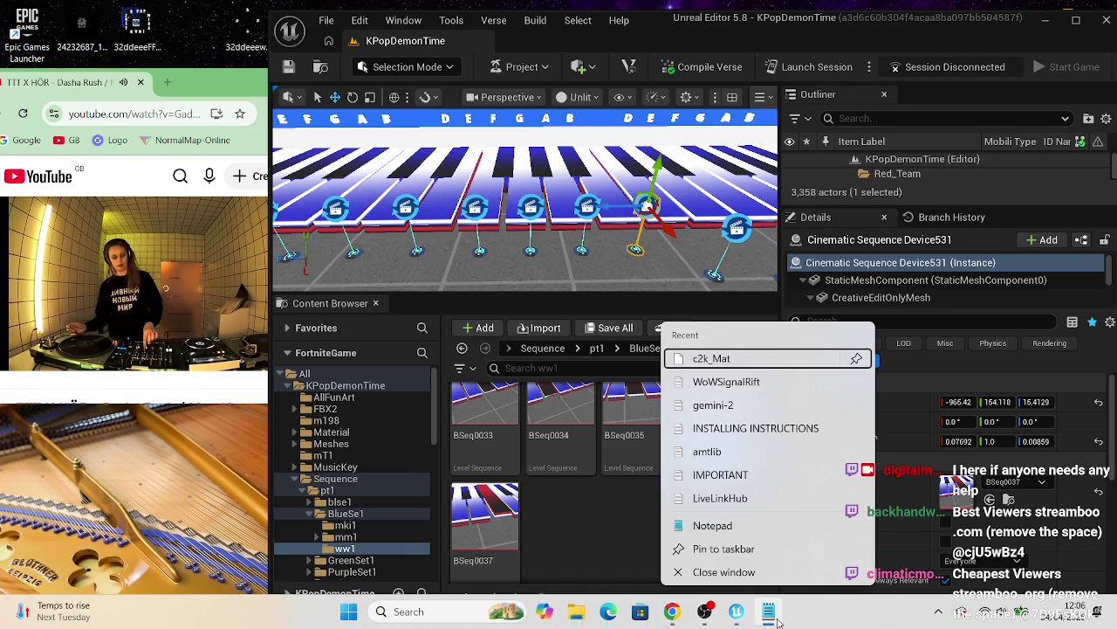
click(804, 619)
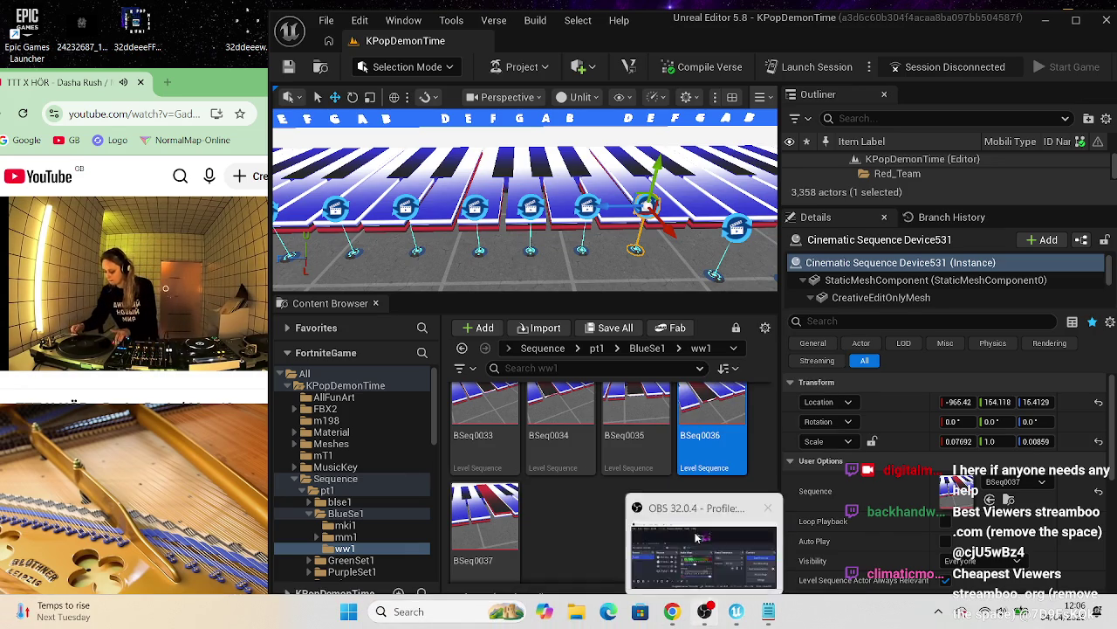
click(705, 611)
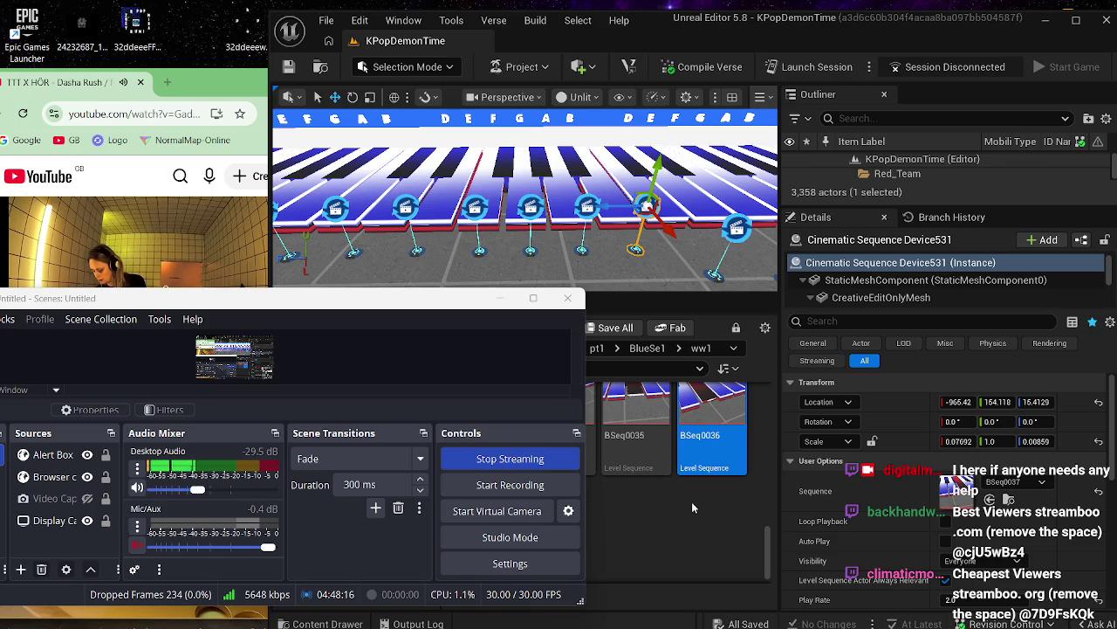
mouse_move(690, 625)
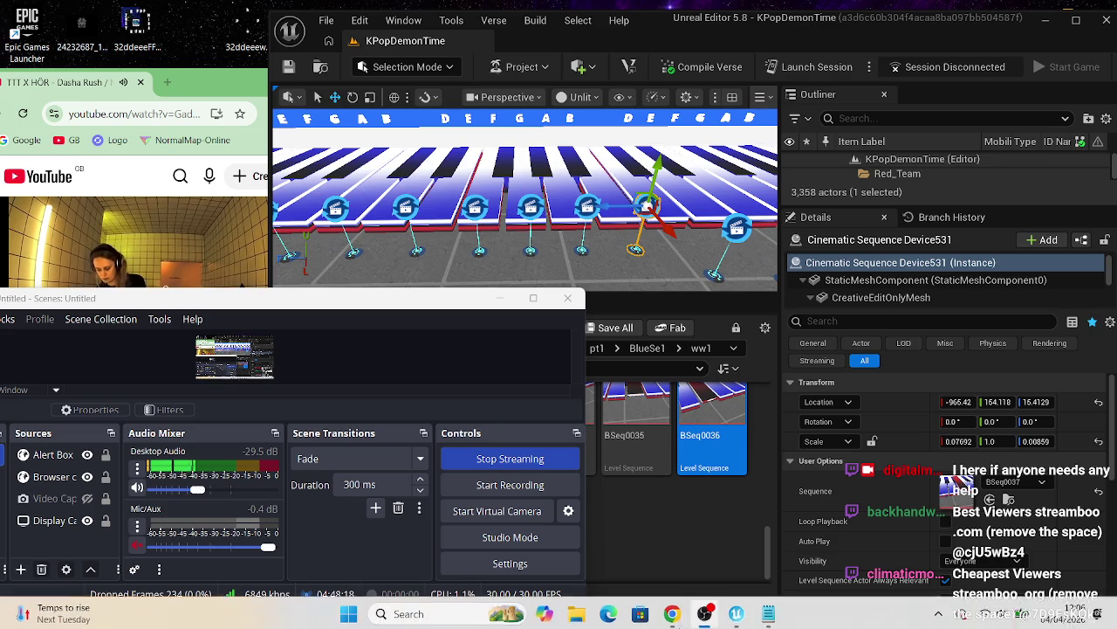
right_click(735, 613)
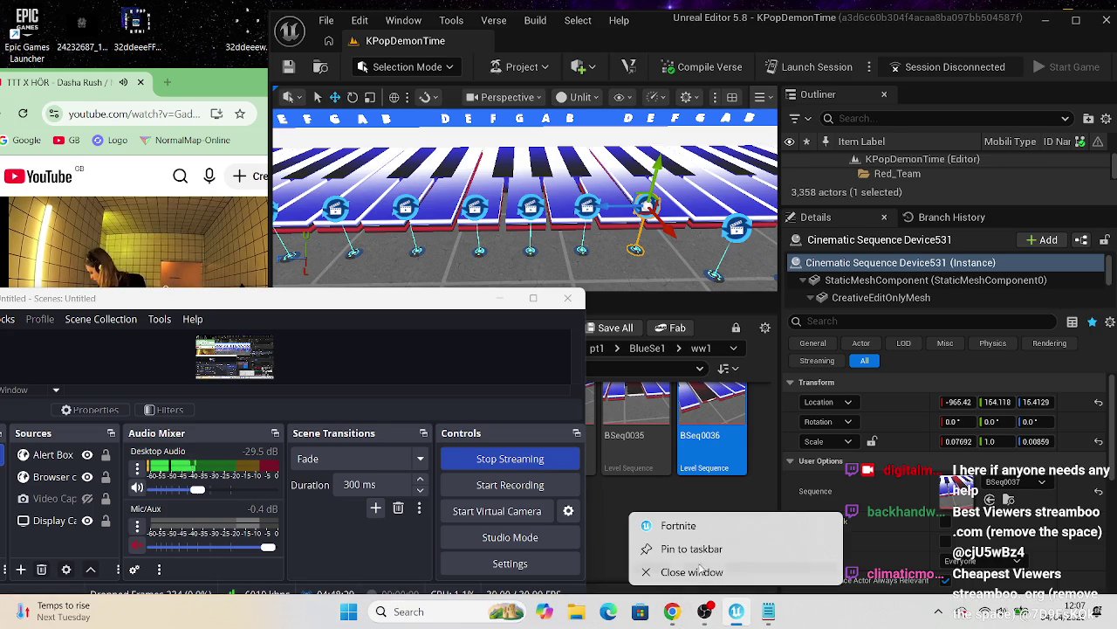
- Open Task Manager from the taskbar and end the Fortnite editor process
right_click(790, 611)
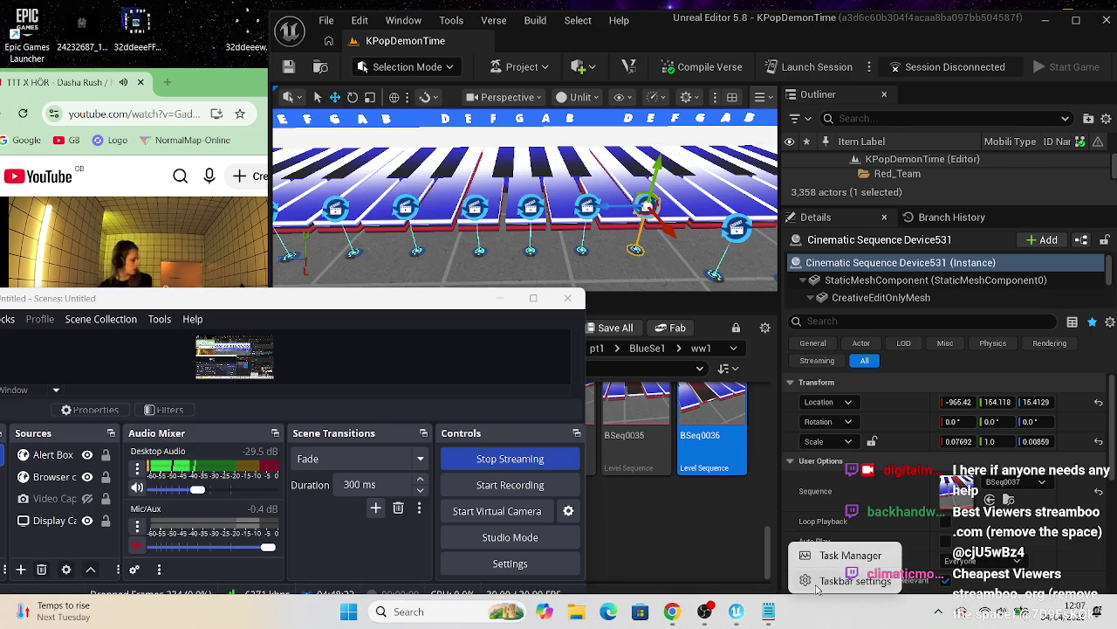
click(835, 557)
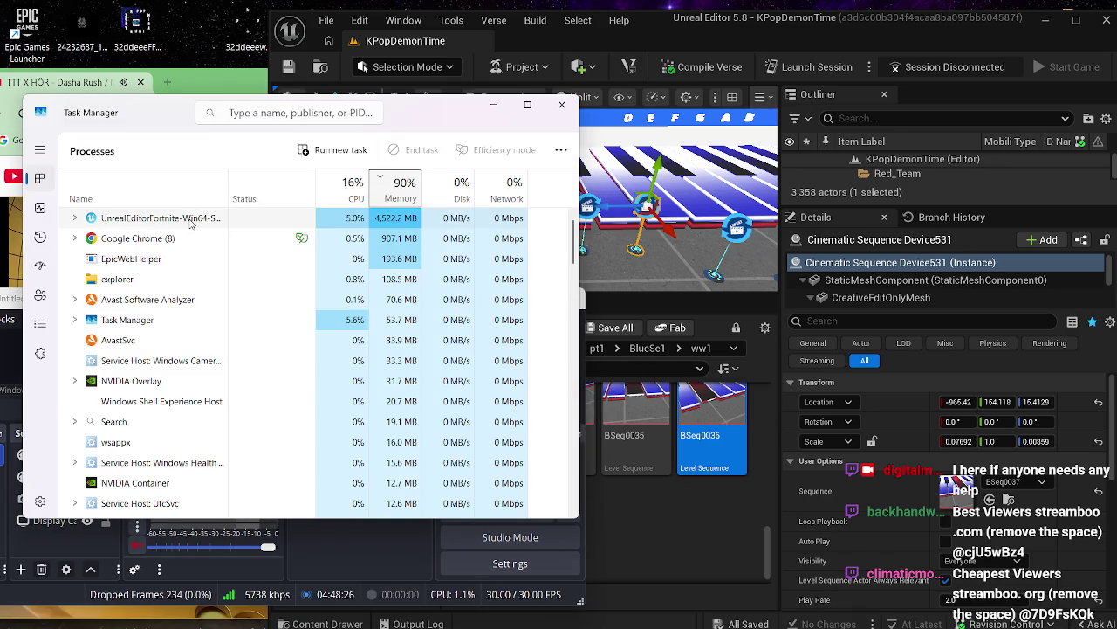
click(201, 224)
right_click(202, 225)
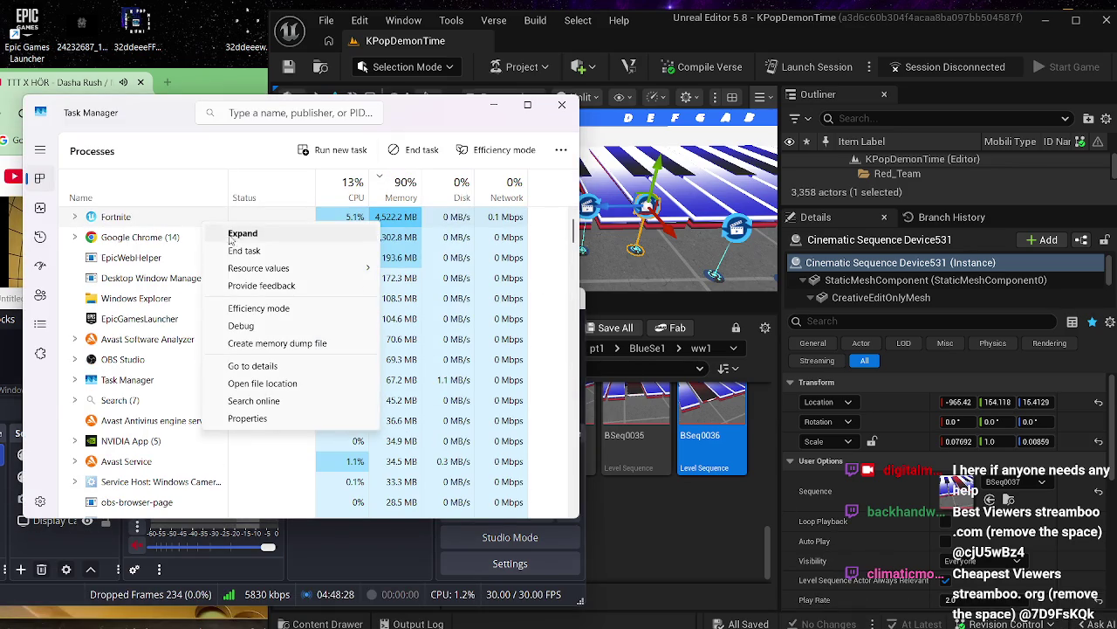
click(253, 251)
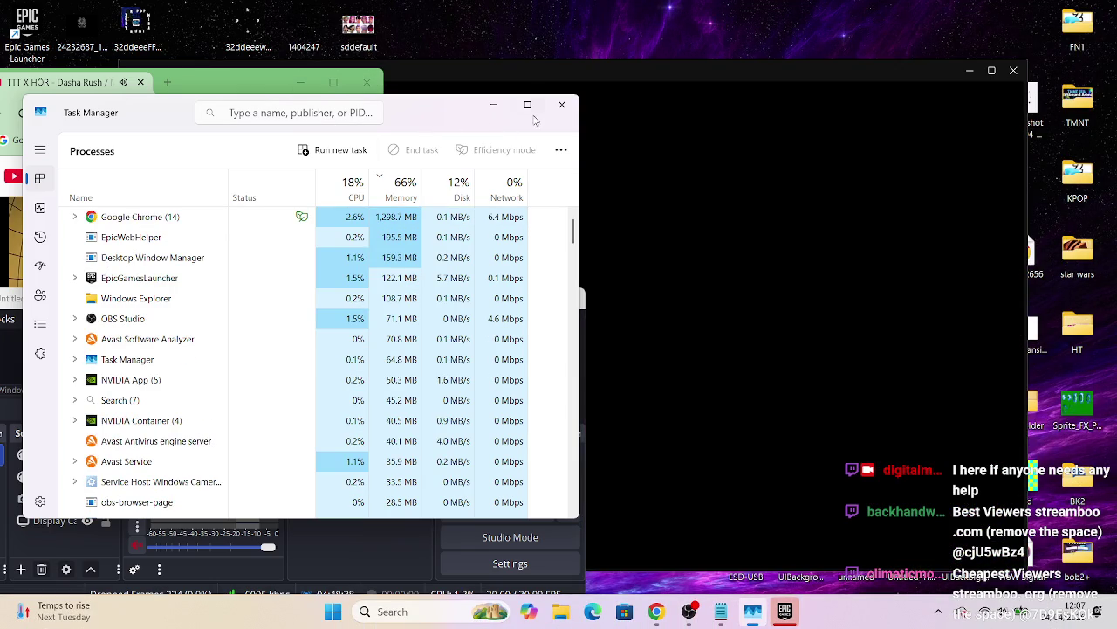
- Close Task Manager, relaunch Unreal Editor for Fortnite from Epic Games Launcher, and minimize the launcher
click(561, 105)
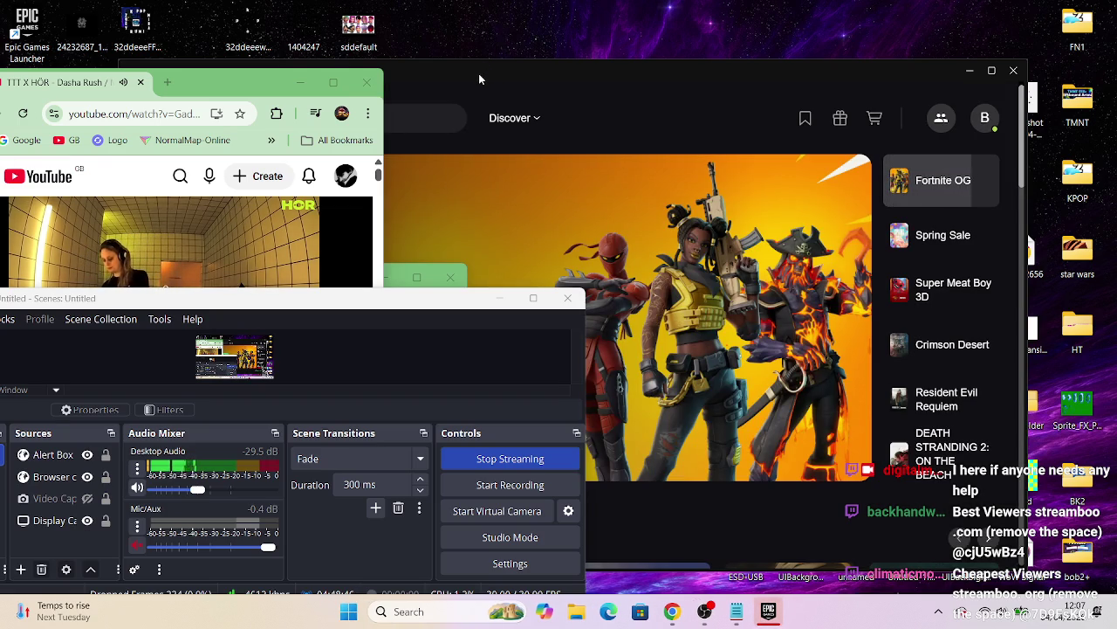
click(480, 76)
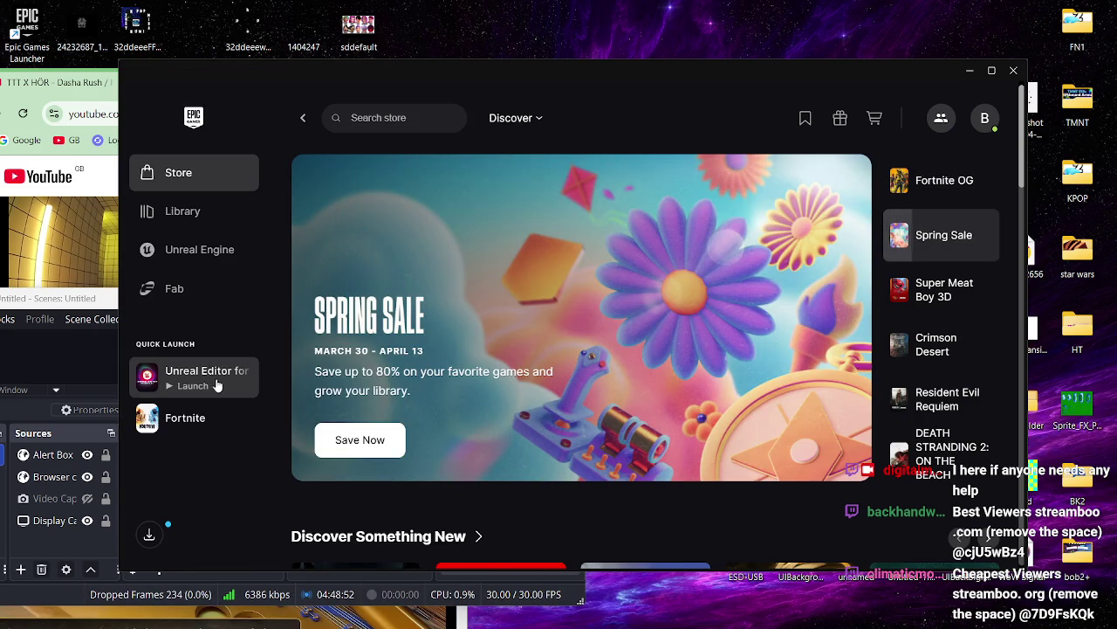
click(218, 385)
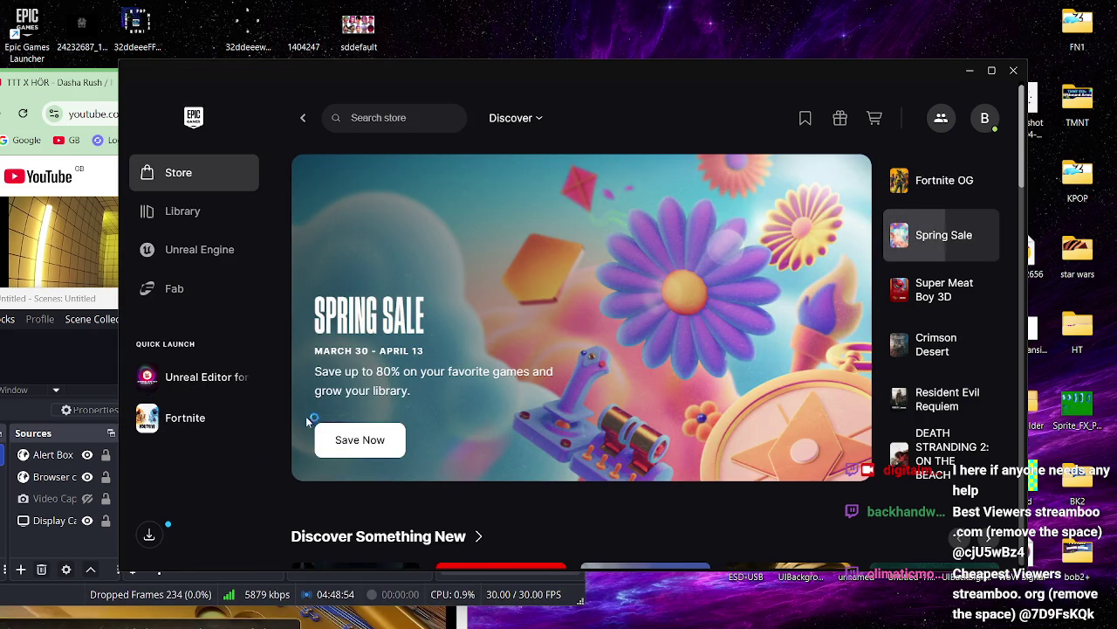
click(969, 70)
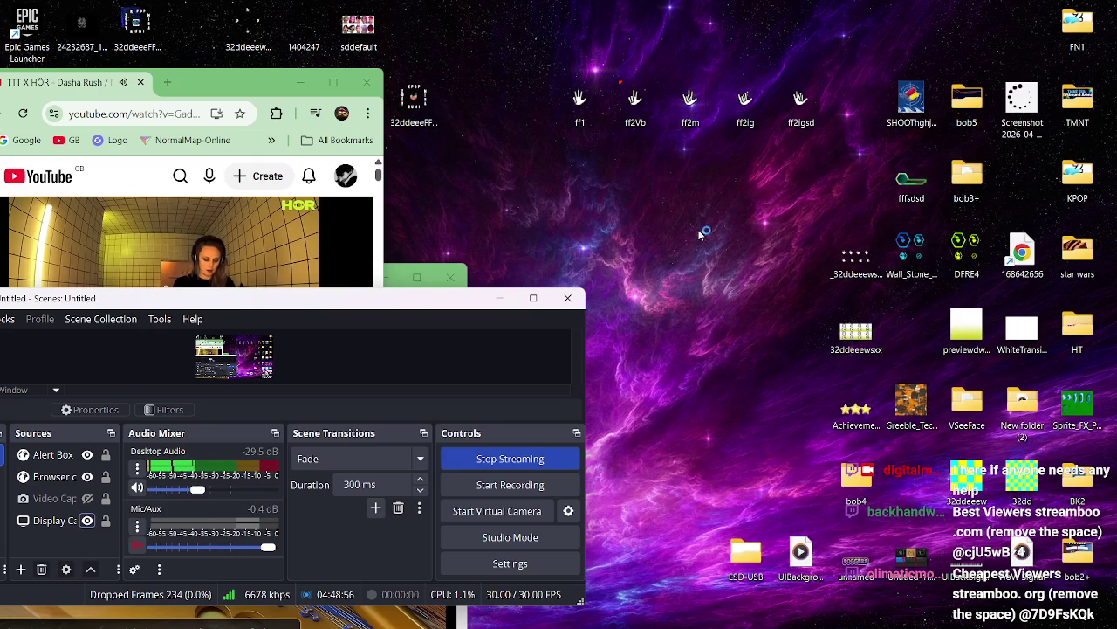
- Center the OBS window and hide the Display Capture source in Sources
mouse_move(413, 305)
mouse_down()
mouse_move(826, 209)
mouse_move(987, 59)
mouse_move(974, 54)
mouse_up()
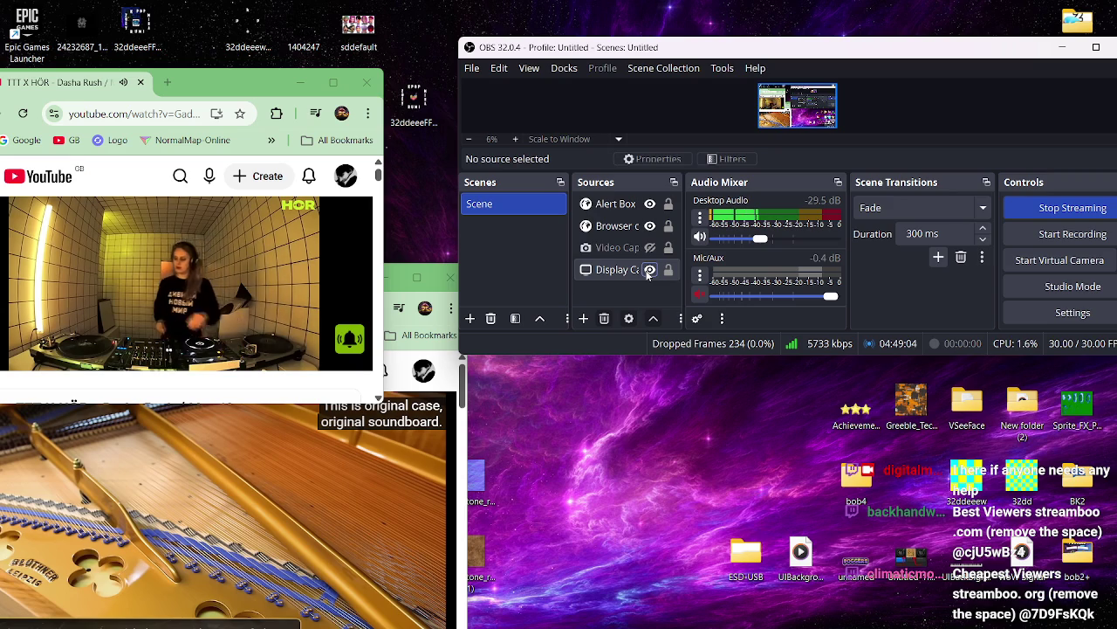
drag(685, 52, 765, 49)
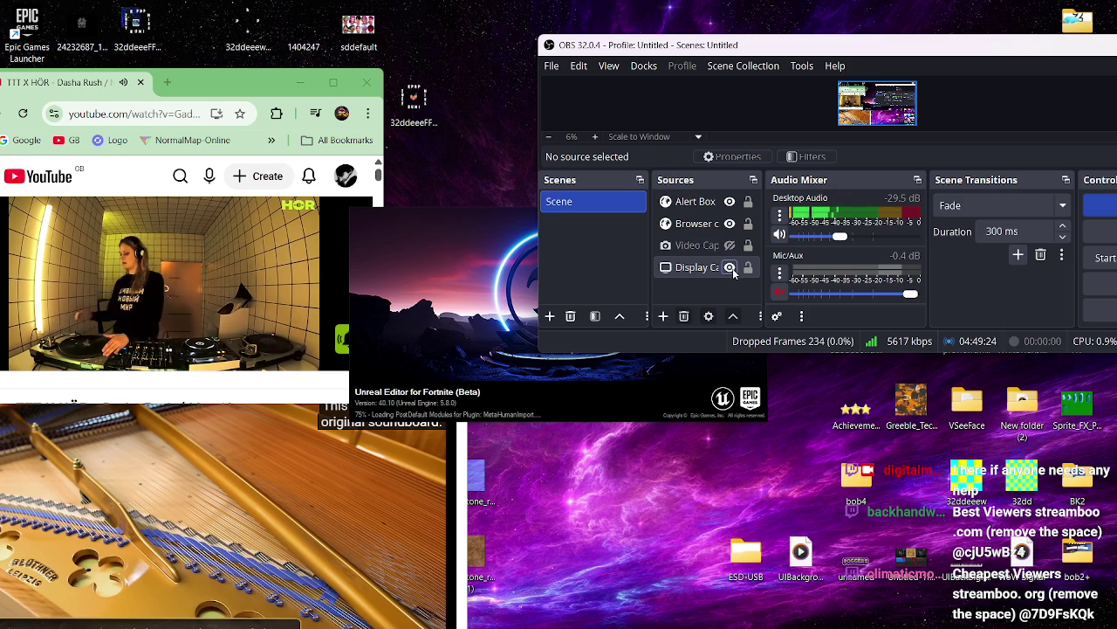
click(732, 268)
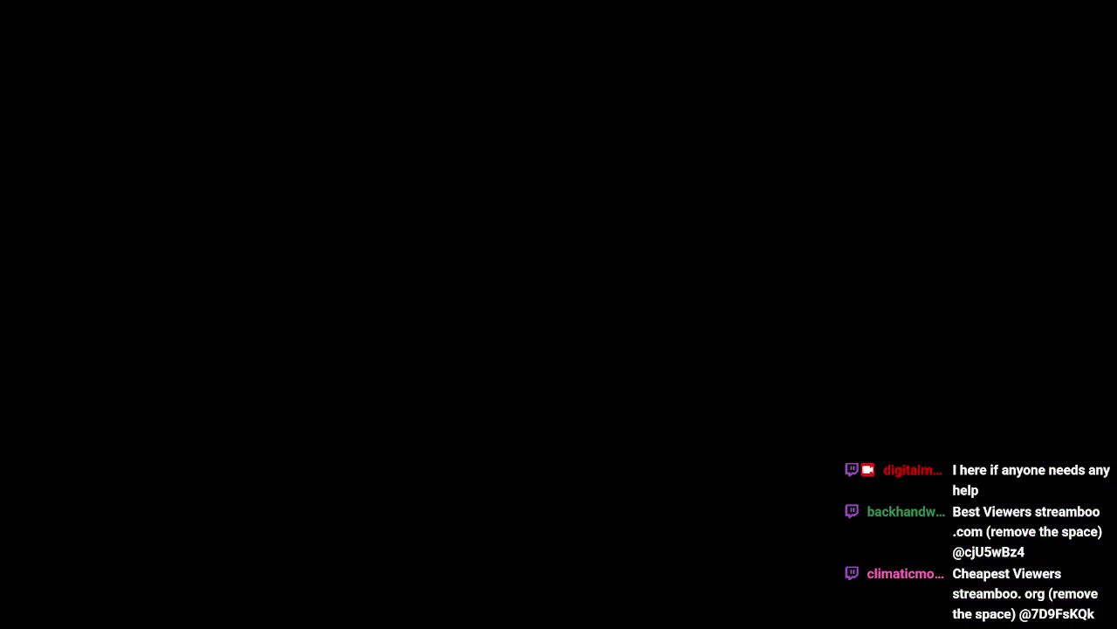
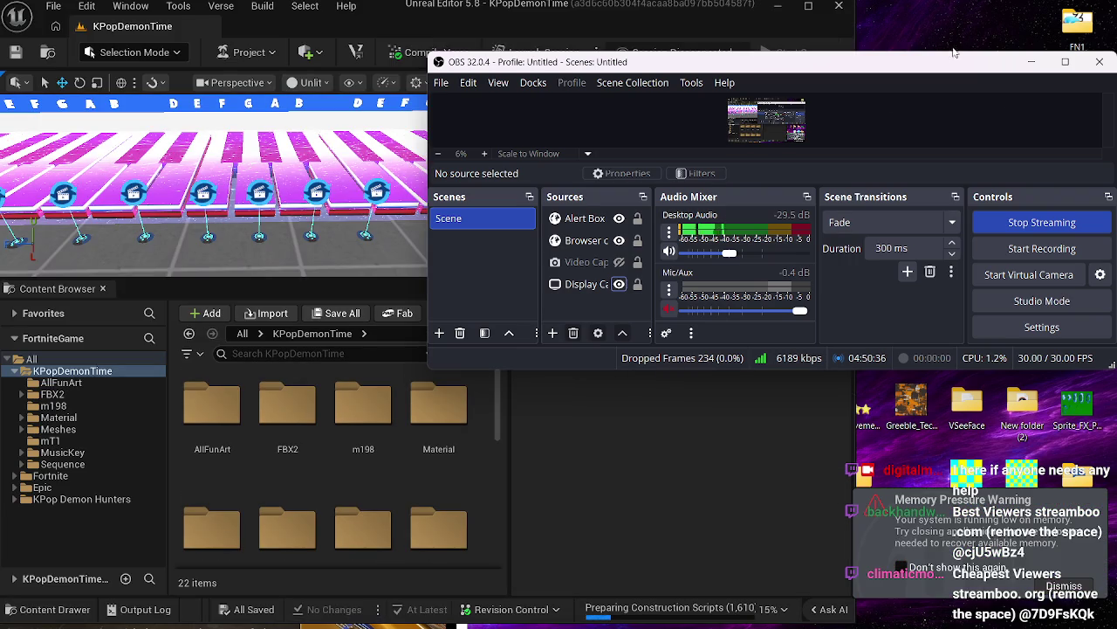
- Minimize OBS, move the editor beside the browser, and select Mutator Zone135 along the key row
click(1032, 62)
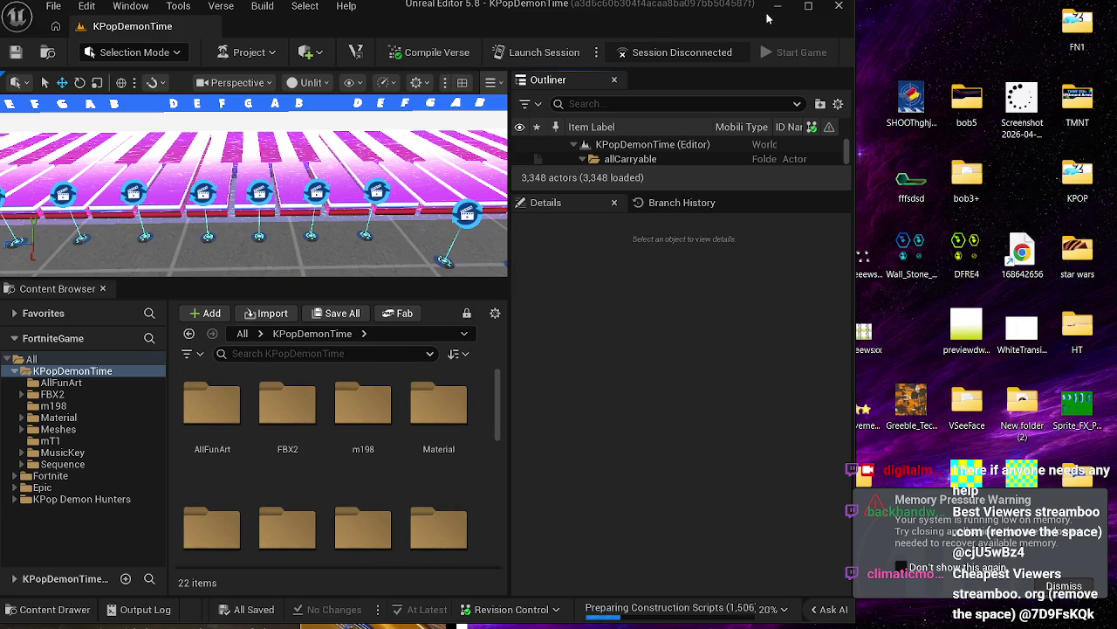
mouse_move(714, 19)
mouse_down()
mouse_move(1012, 26)
mouse_move(1027, 40)
mouse_up()
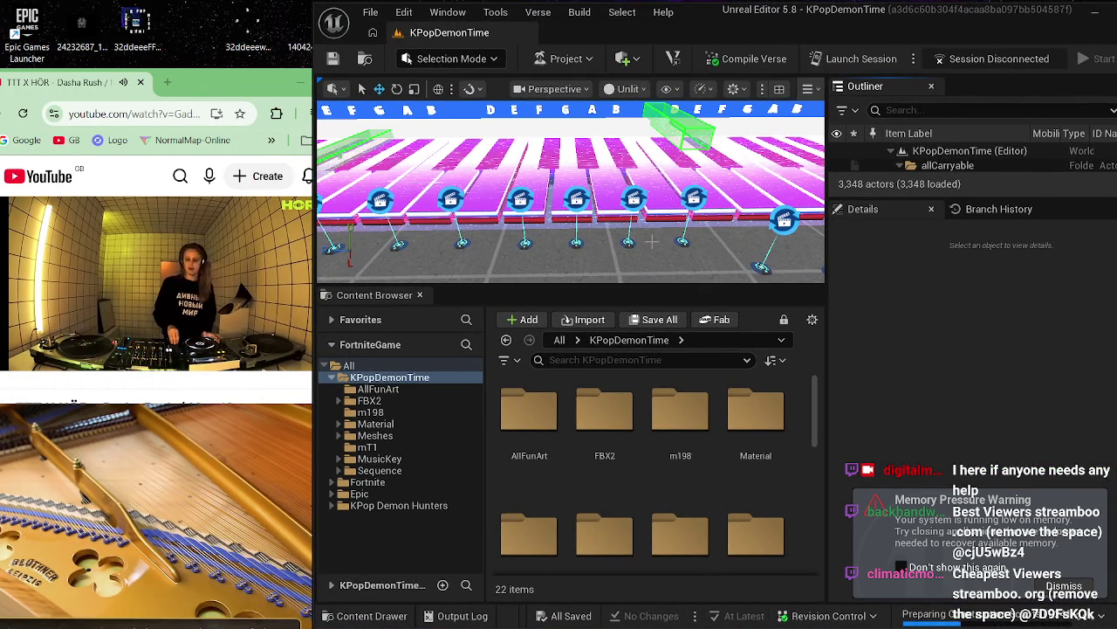
drag(724, 178, 590, 192)
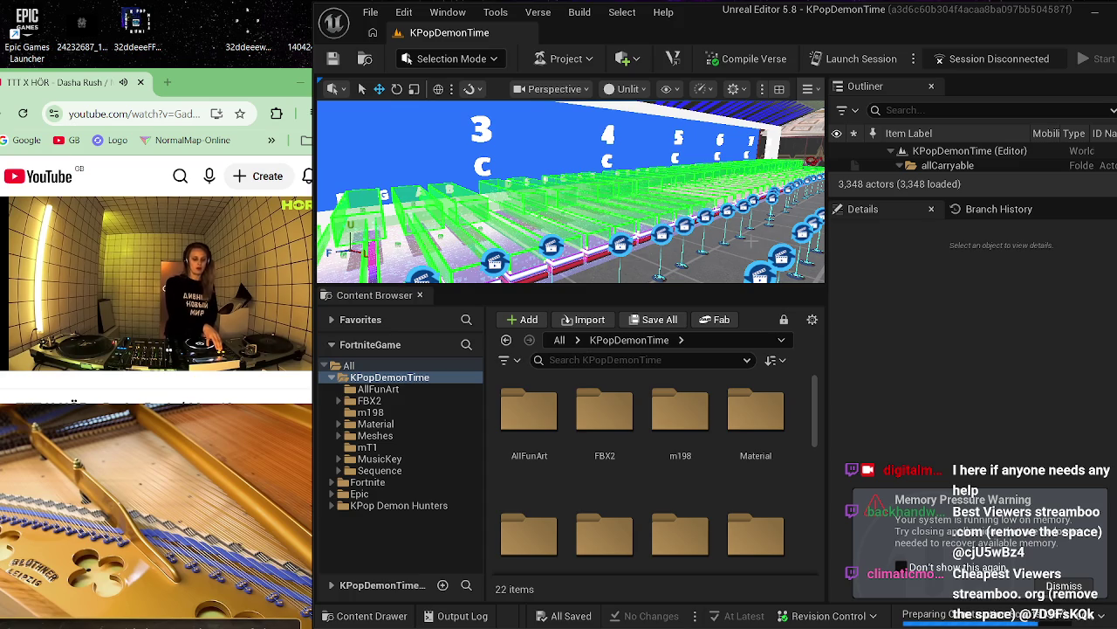
click(650, 217)
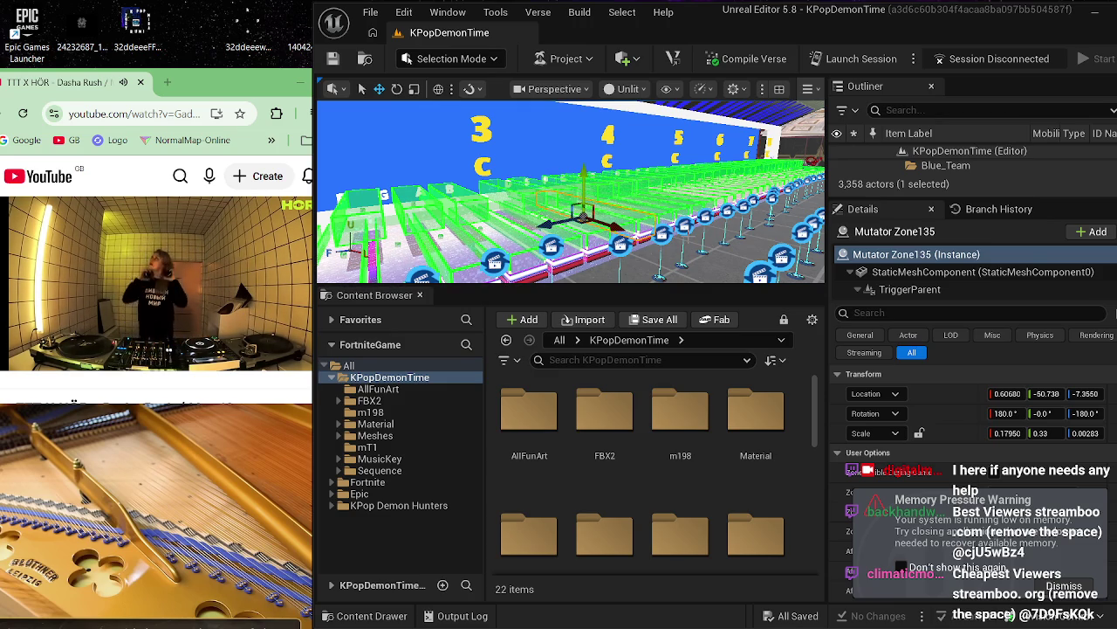
- Select matching mutator zones, enlarge the Outliner, and toggle Plane4's visibility off and on
key(ctrl+shift+a)
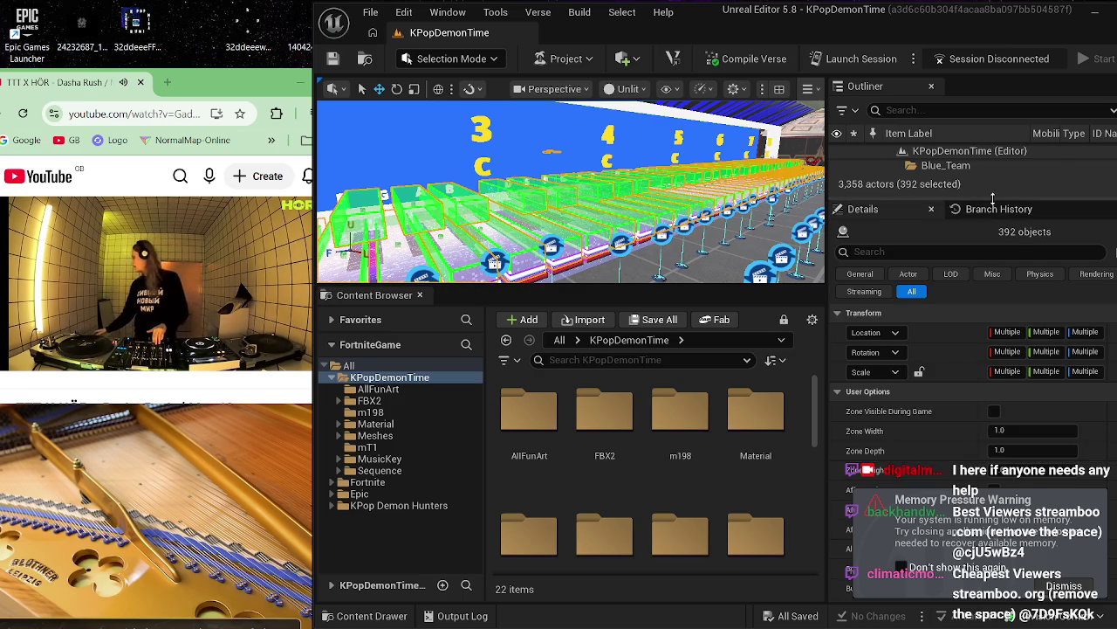
drag(992, 199, 993, 373)
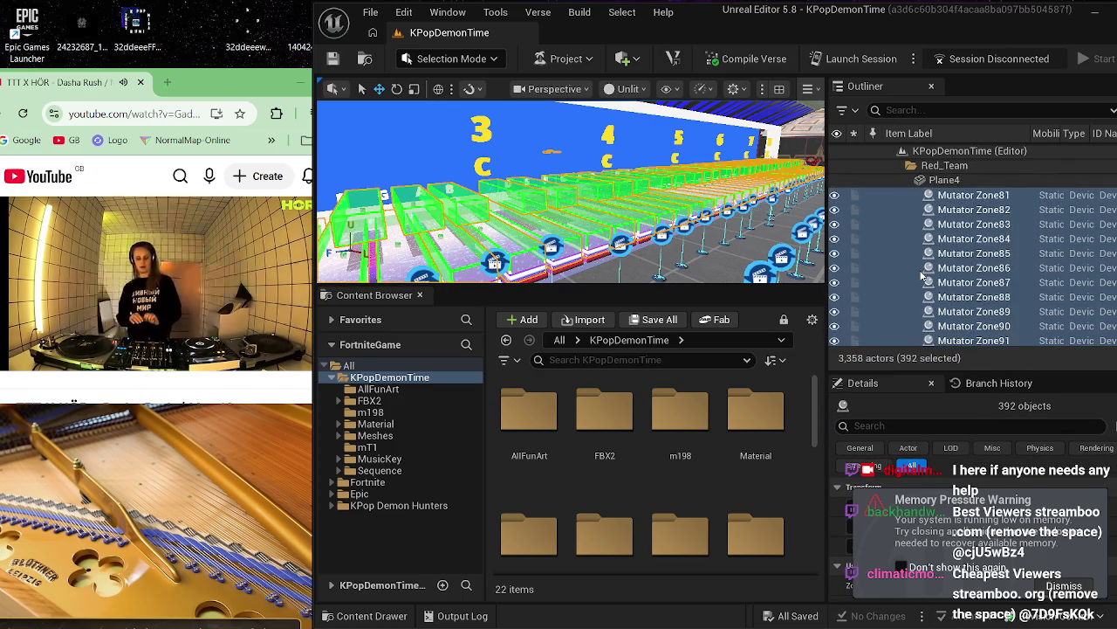
click(951, 182)
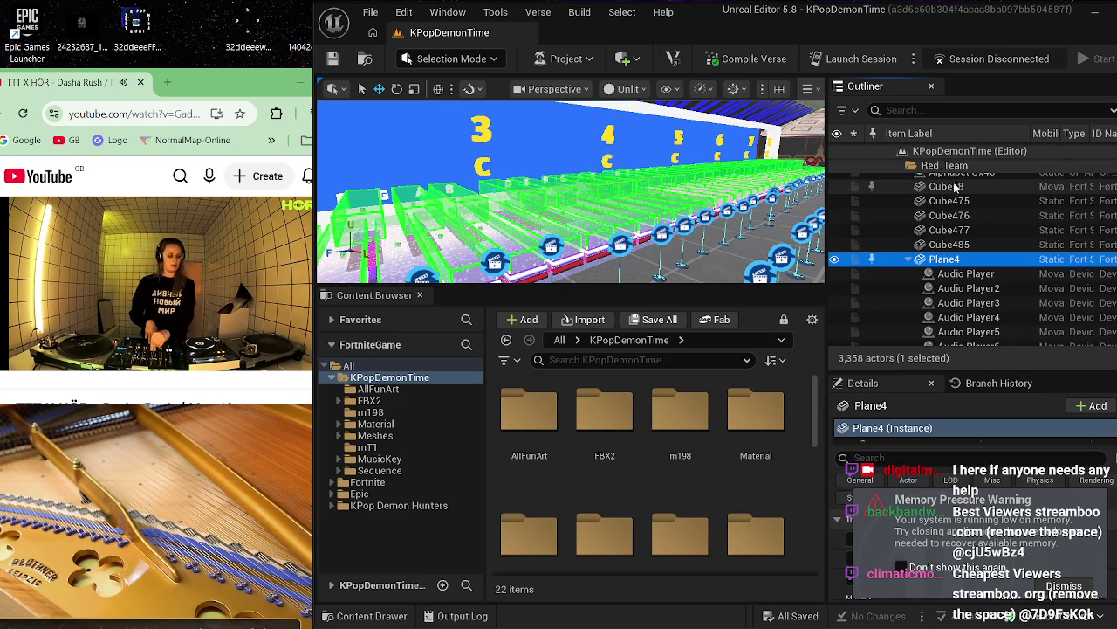
click(835, 261)
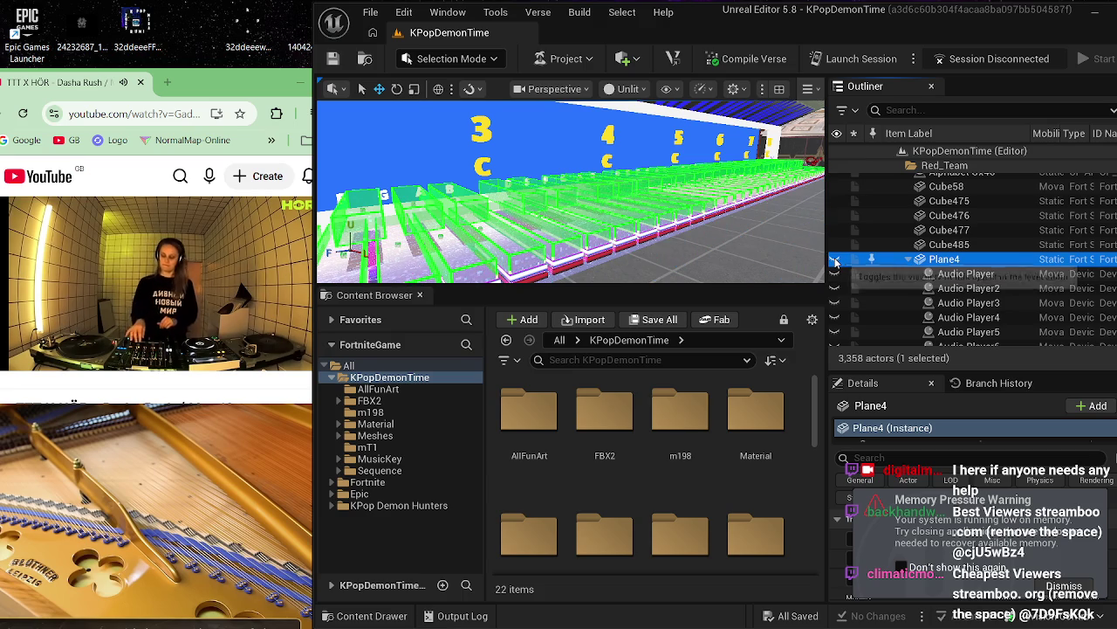
click(835, 260)
- Reselect Mutator Zone135, select all 392 matching zones, and focus the view on GridPlane11
click(644, 216)
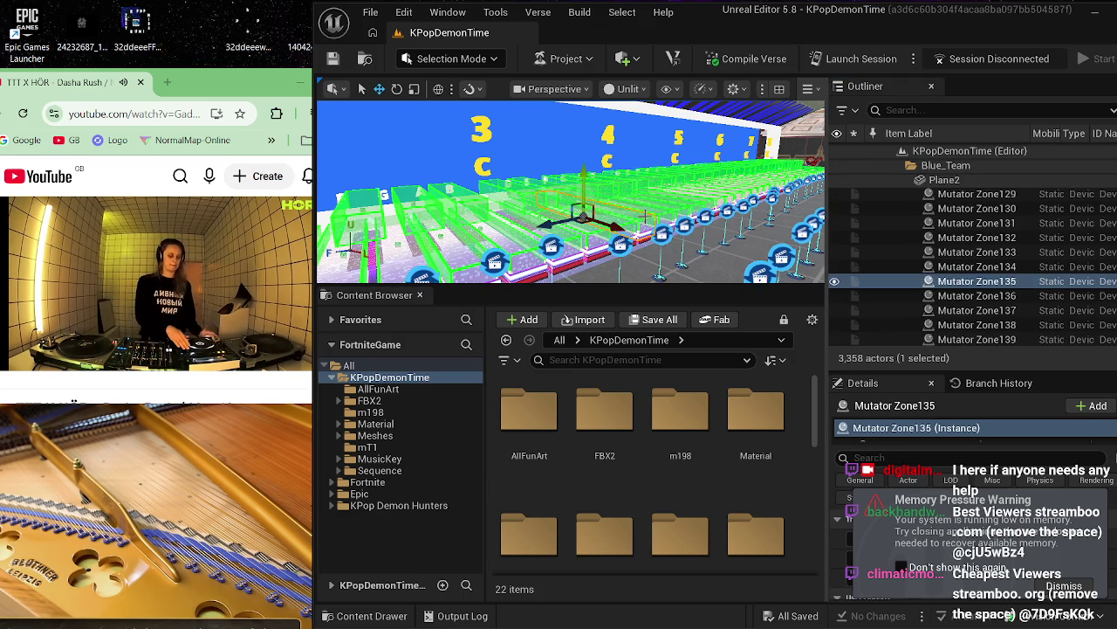
key(shift+e)
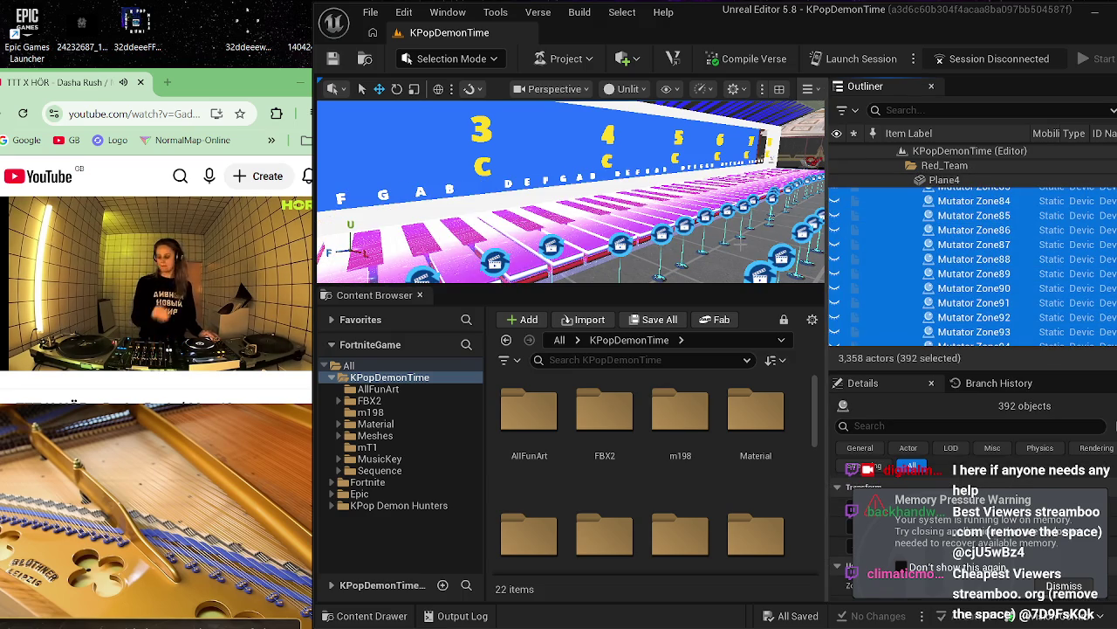
scroll(873, 262, up, 10)
double_click(947, 244)
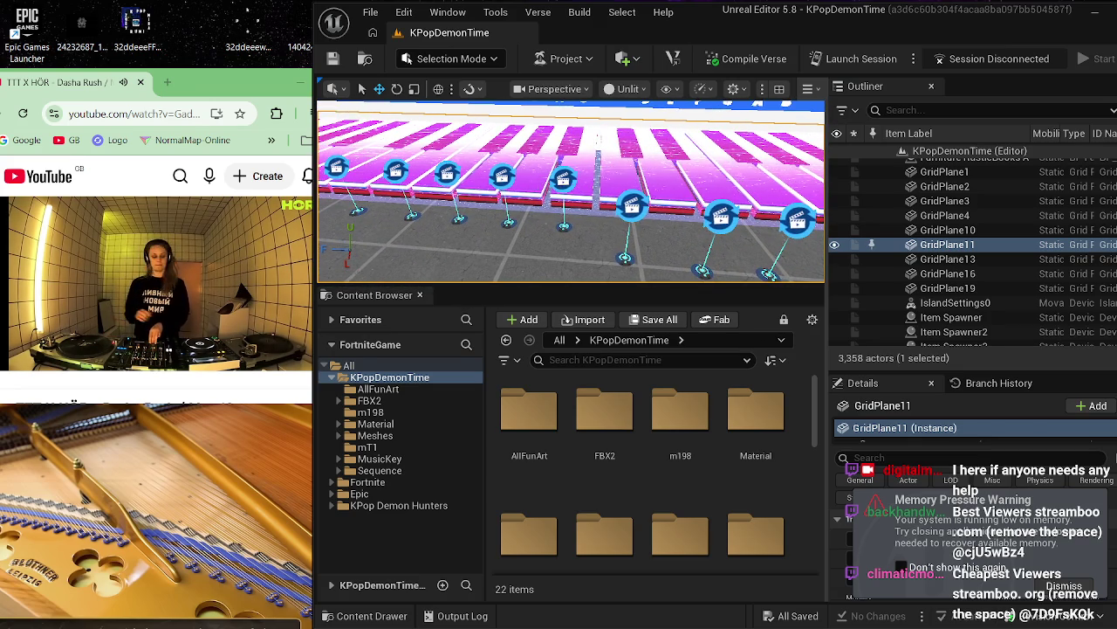
- Dismiss the memory pressure warning and select Cinematic Sequence Device530
click(563, 179)
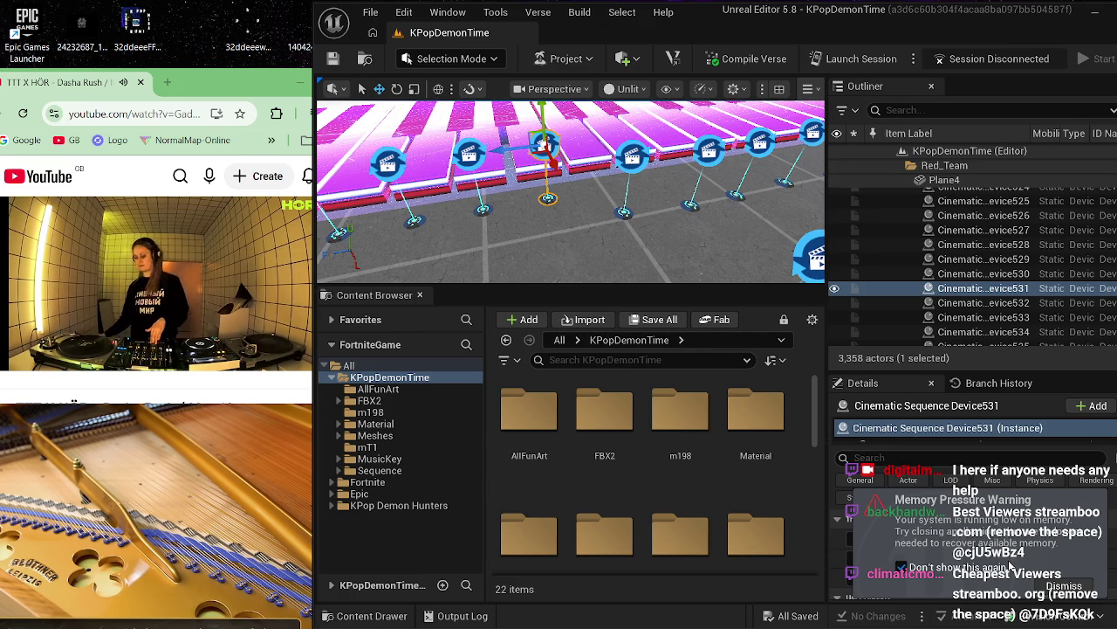
click(1064, 586)
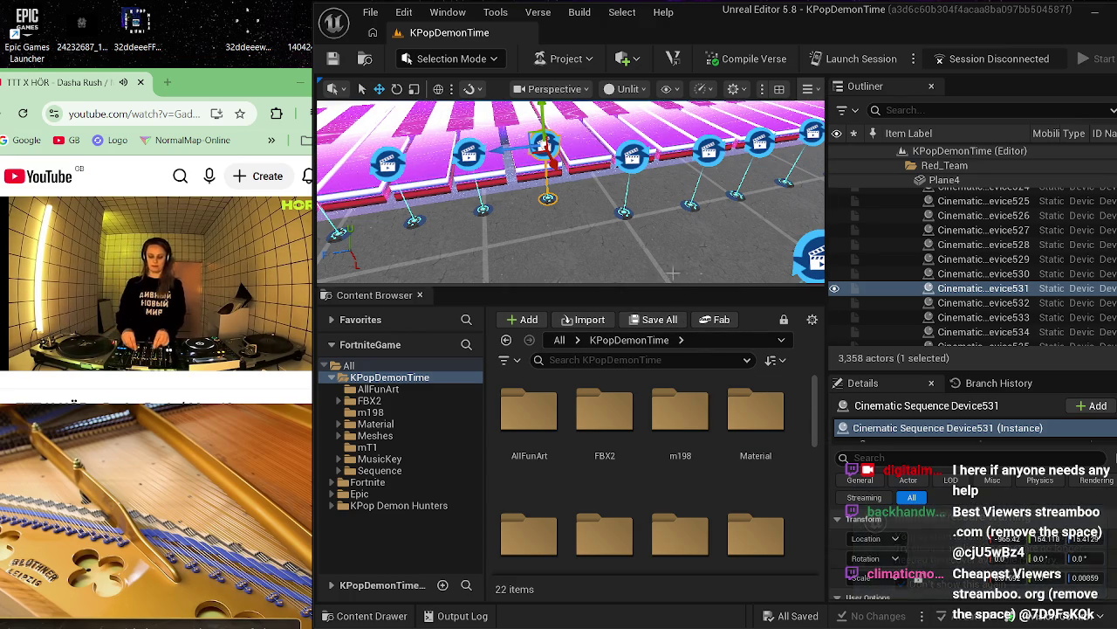
click(635, 164)
click(625, 152)
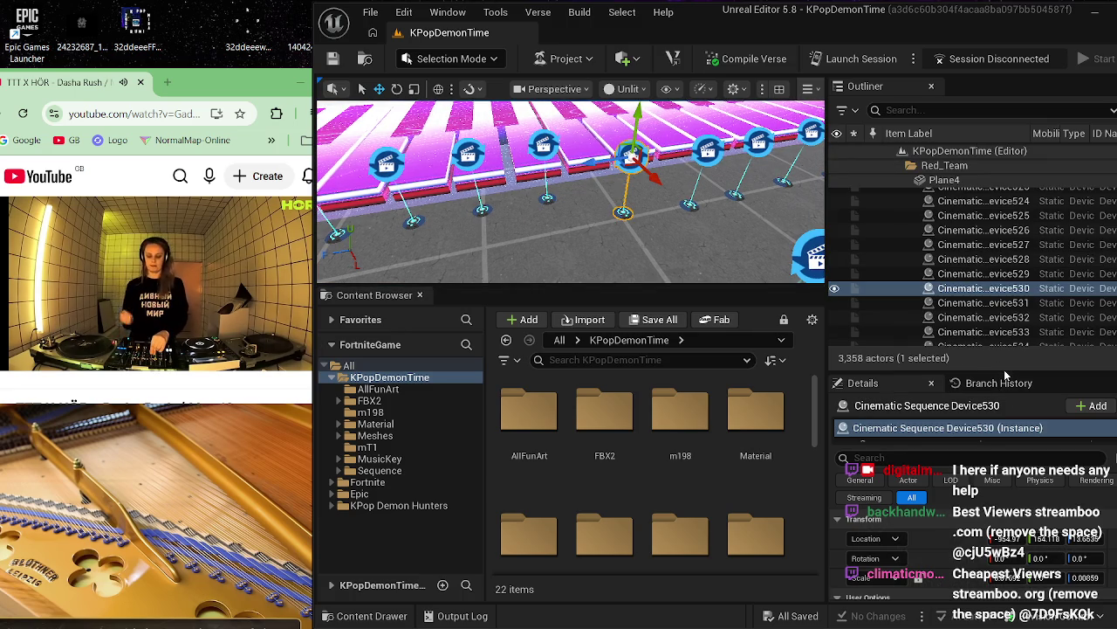
- Glance at revision history, then reselect Device530 and confirm its Sequence is BSeq0036
drag(1003, 381, 992, 292)
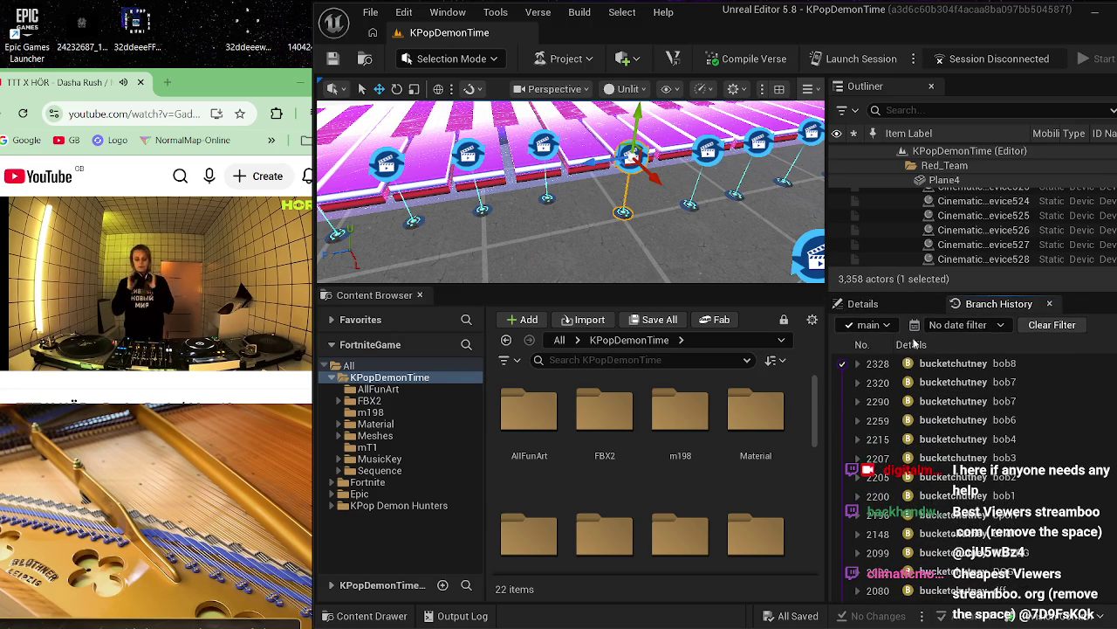
click(868, 303)
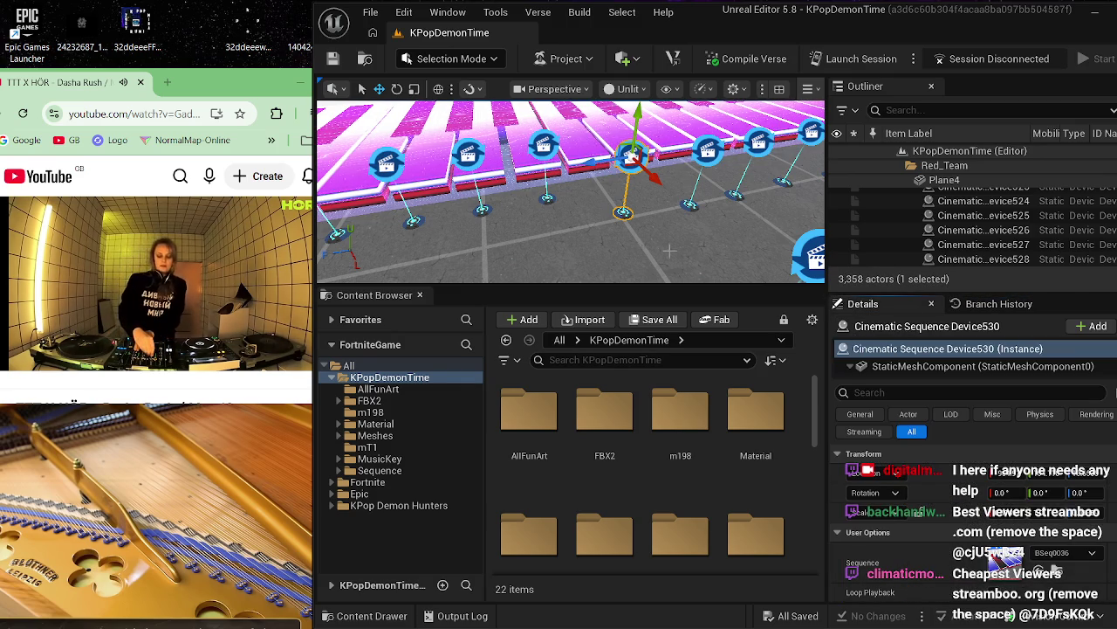
click(567, 249)
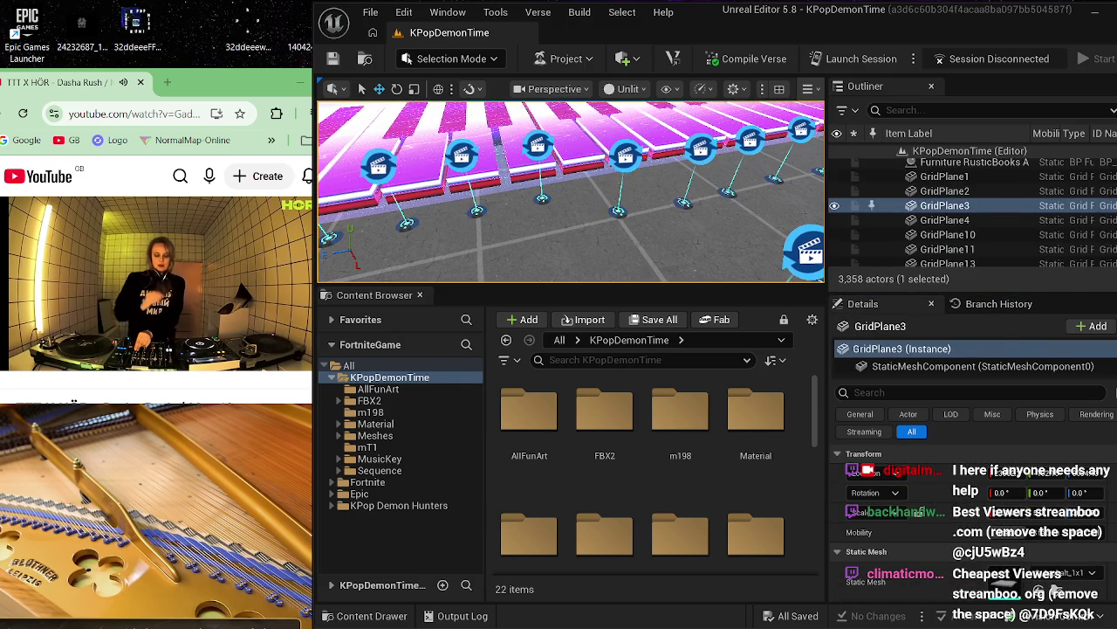
click(622, 157)
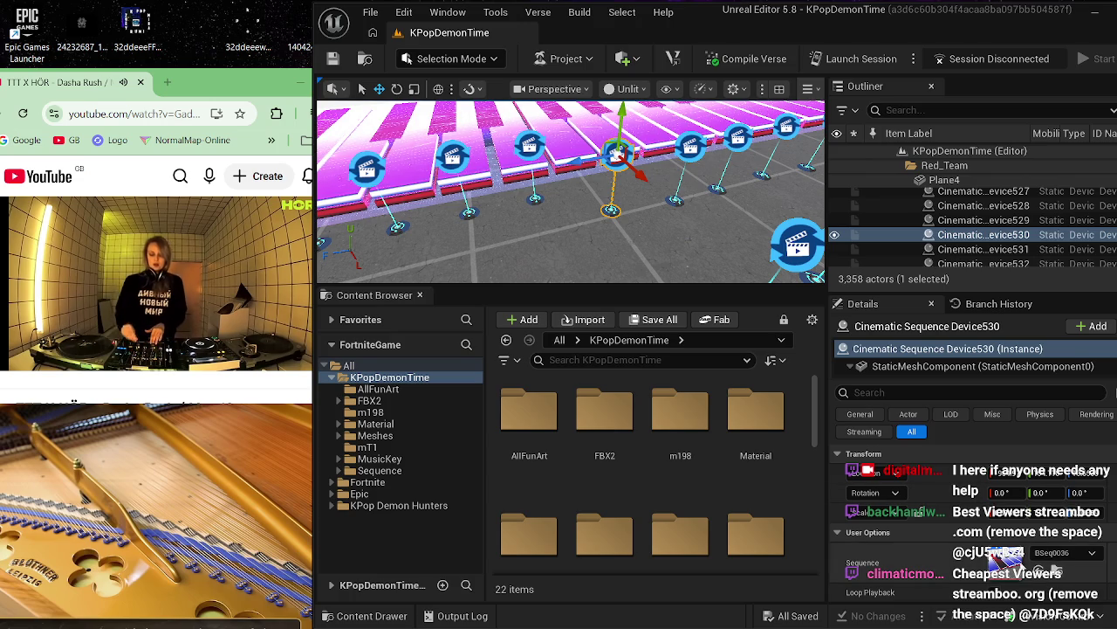
scroll(709, 458, down, 3)
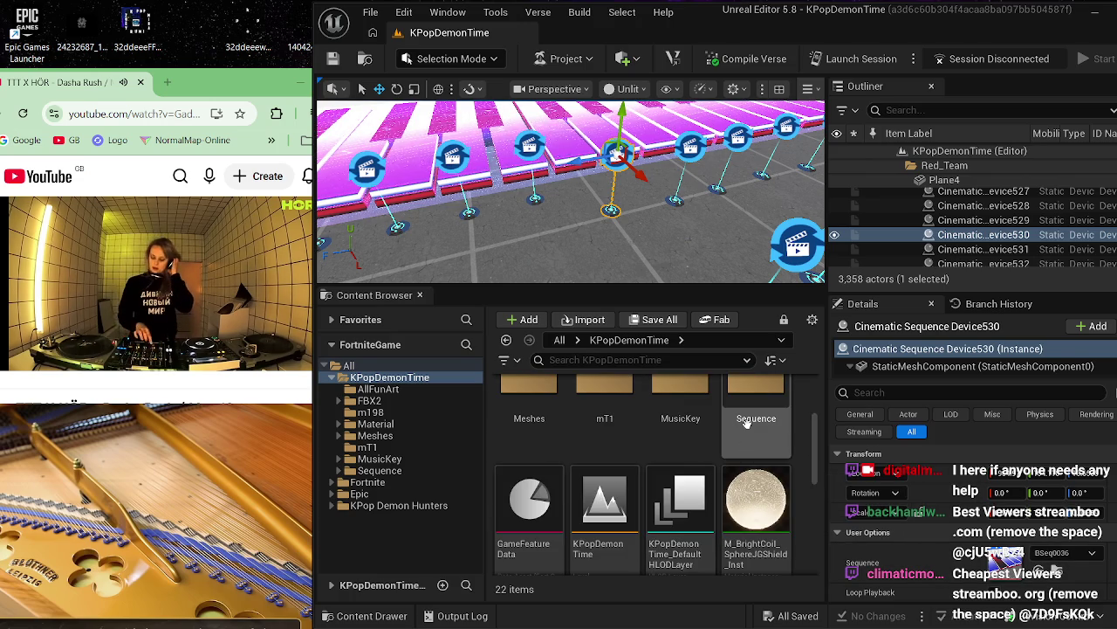
double_click(746, 423)
click(527, 437)
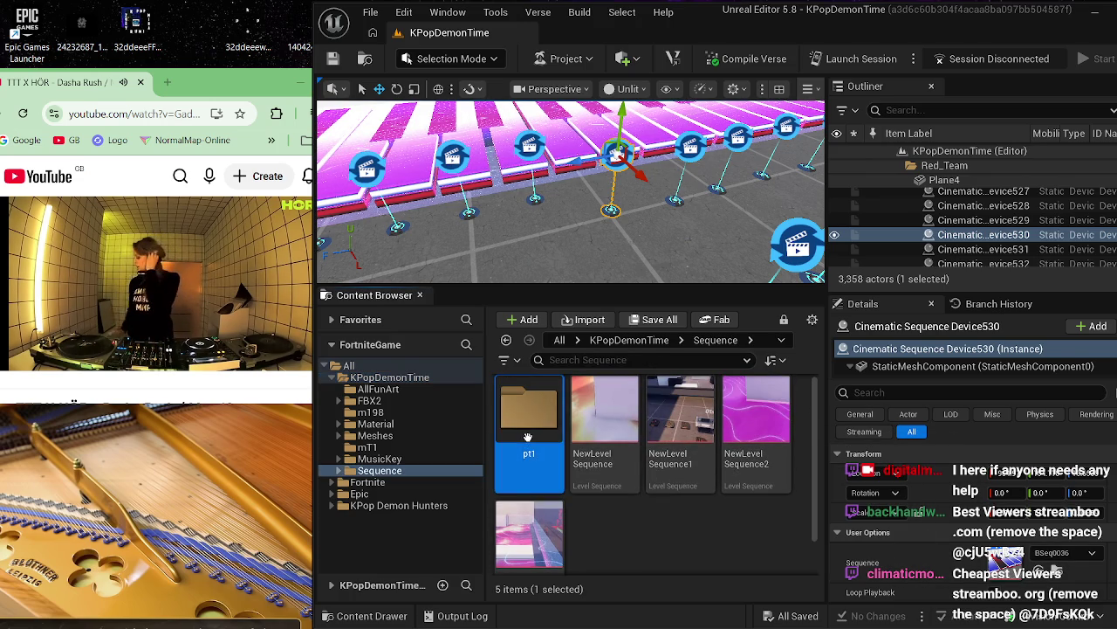
double_click(527, 437)
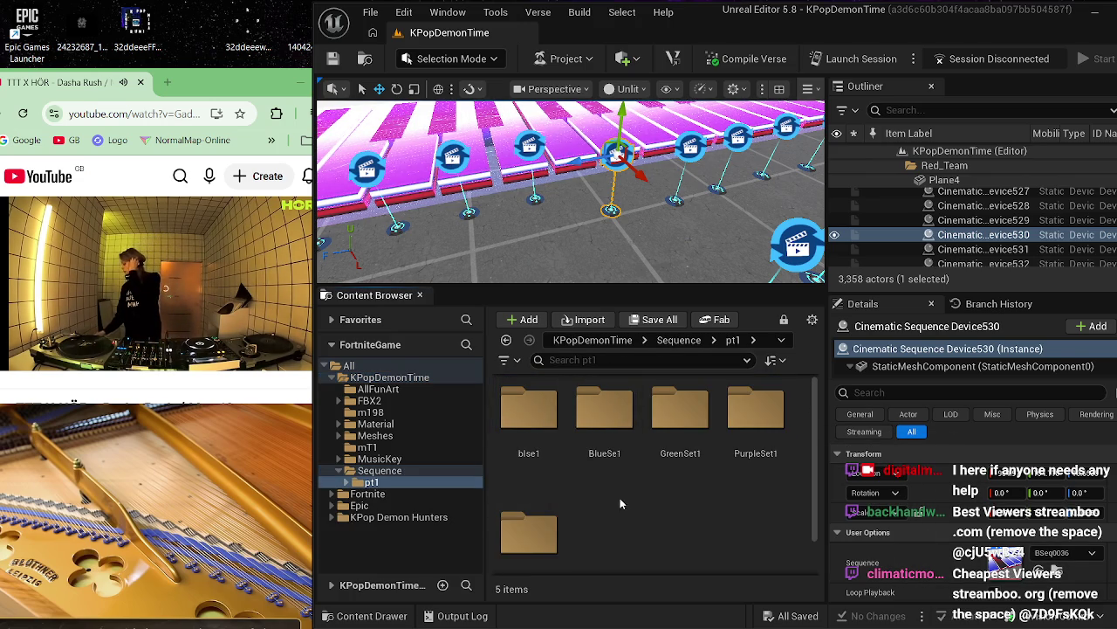
double_click(604, 415)
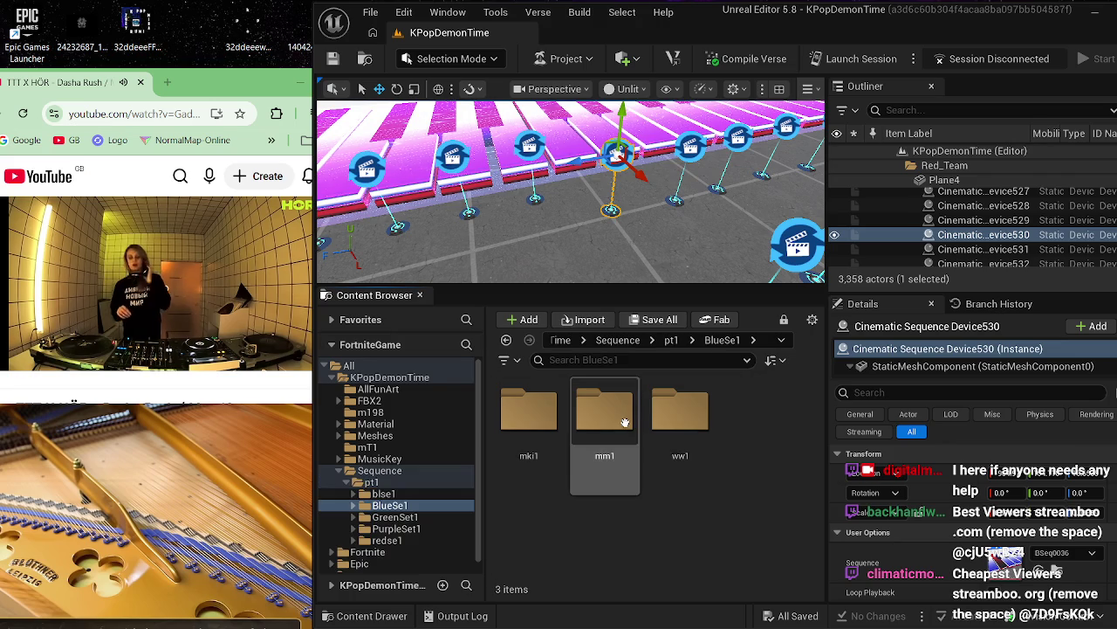
click(670, 471)
double_click(680, 432)
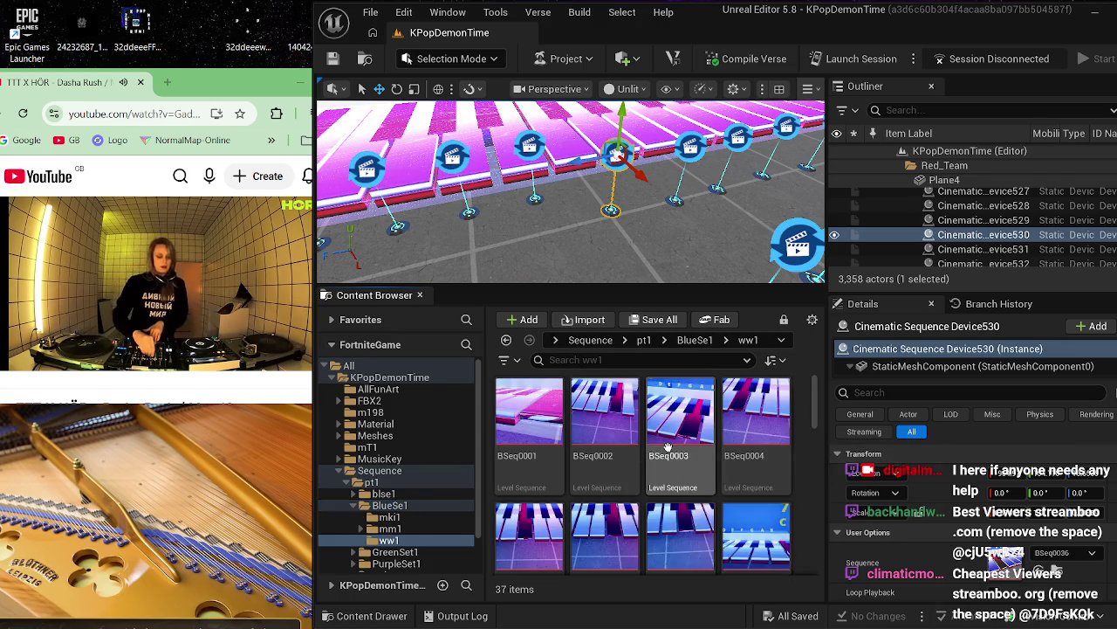
scroll(681, 458, down, 6)
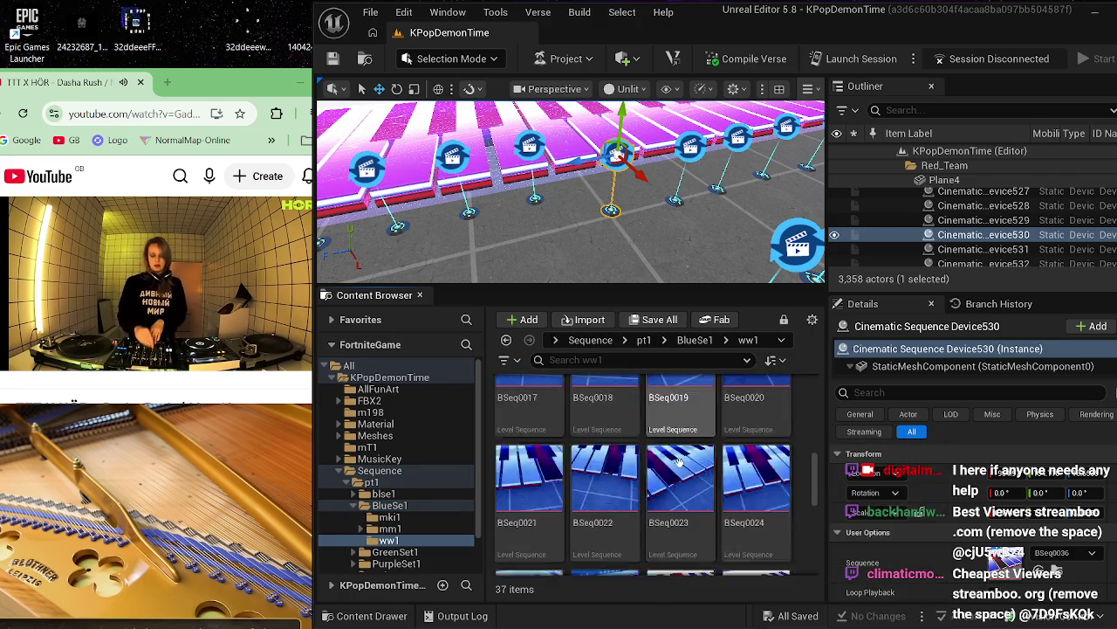
scroll(680, 463, down, 3)
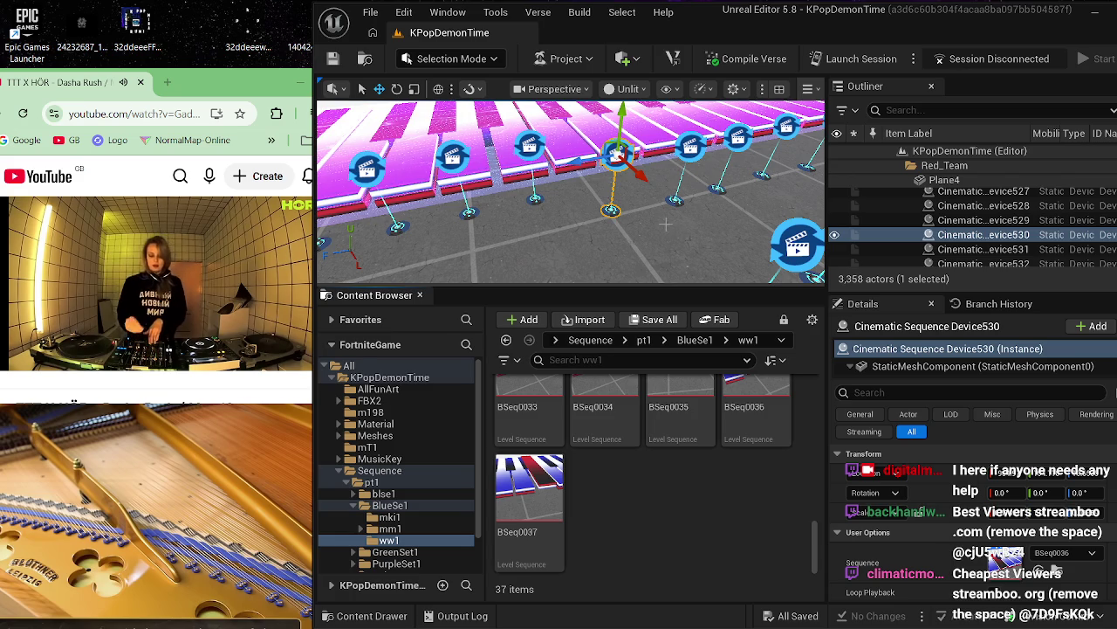
drag(665, 225, 655, 208)
scroll(748, 496, up, 1)
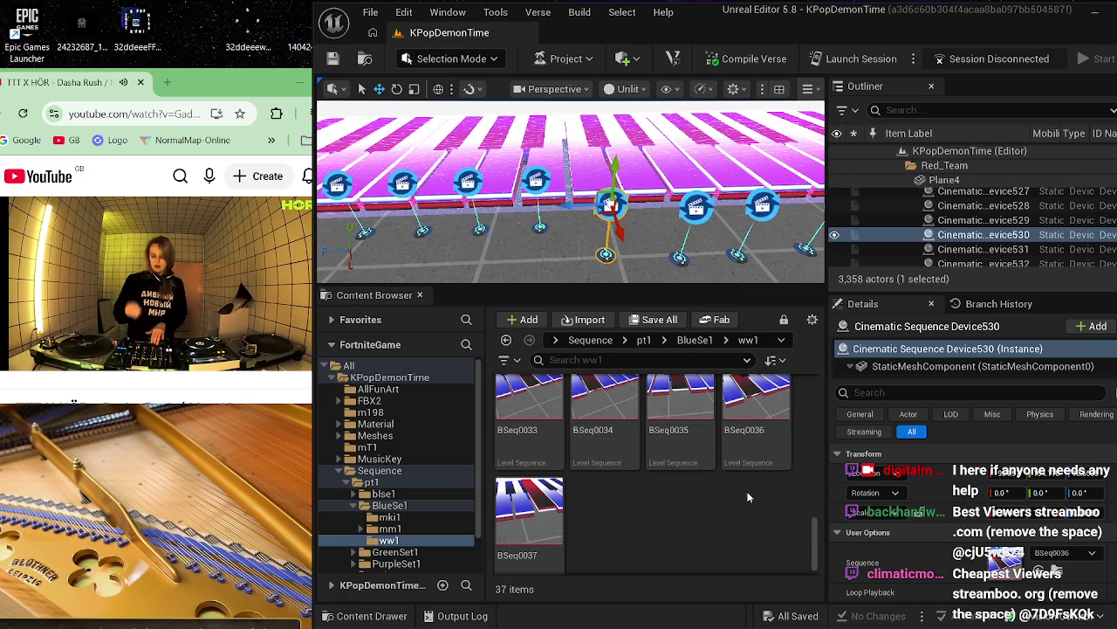
click(650, 243)
click(613, 209)
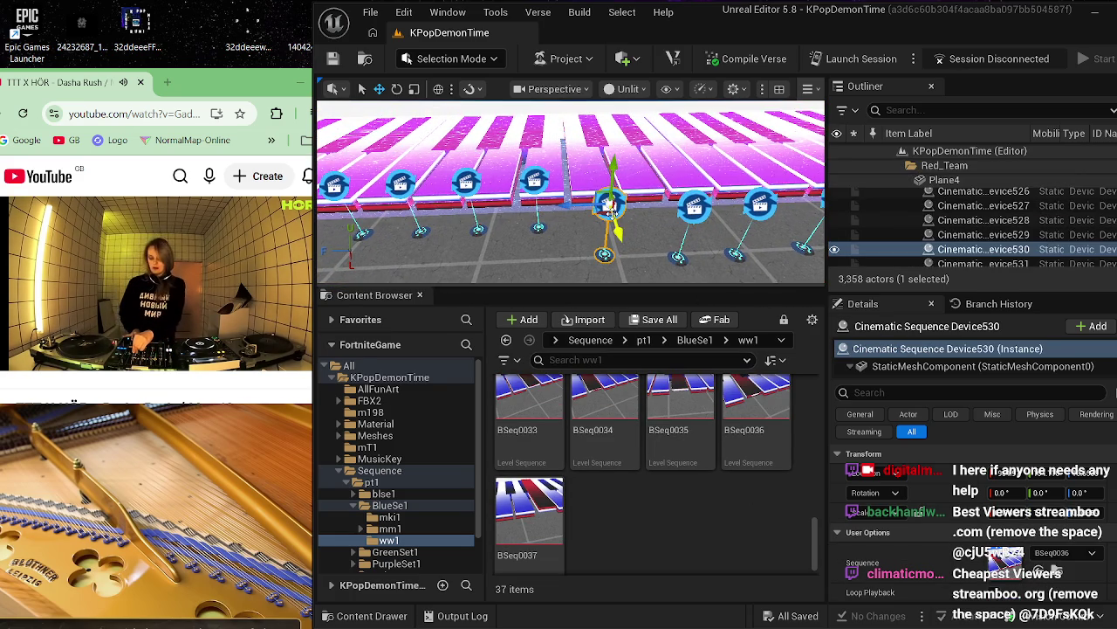
- Preview BSeq0036's key-rise animation by scrubbing its timeline in the Sequencer
double_click(766, 407)
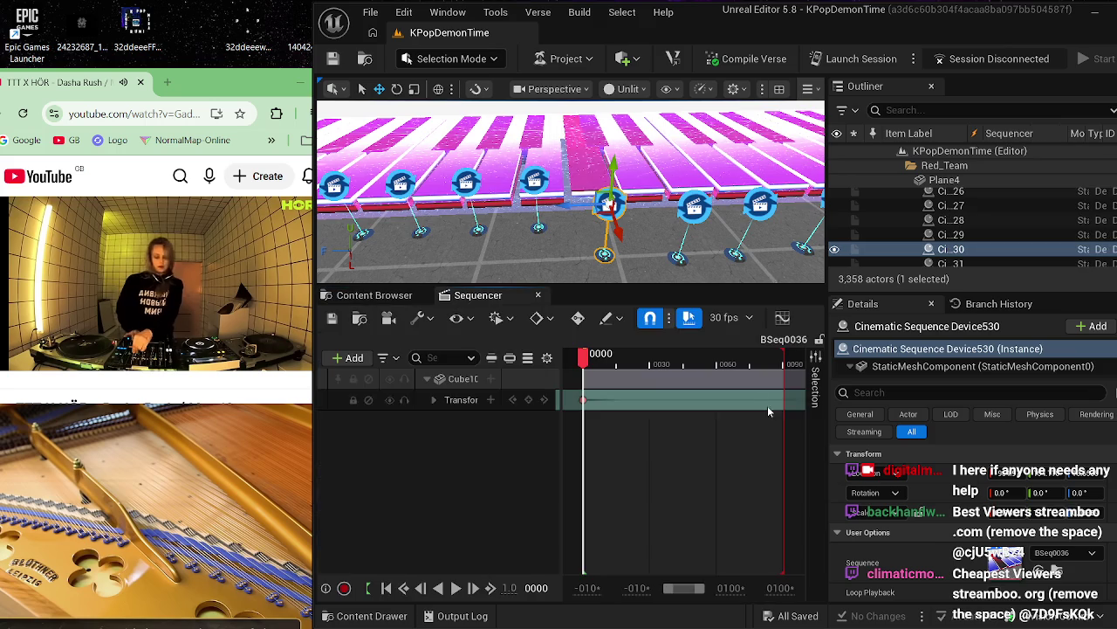
drag(583, 361, 799, 358)
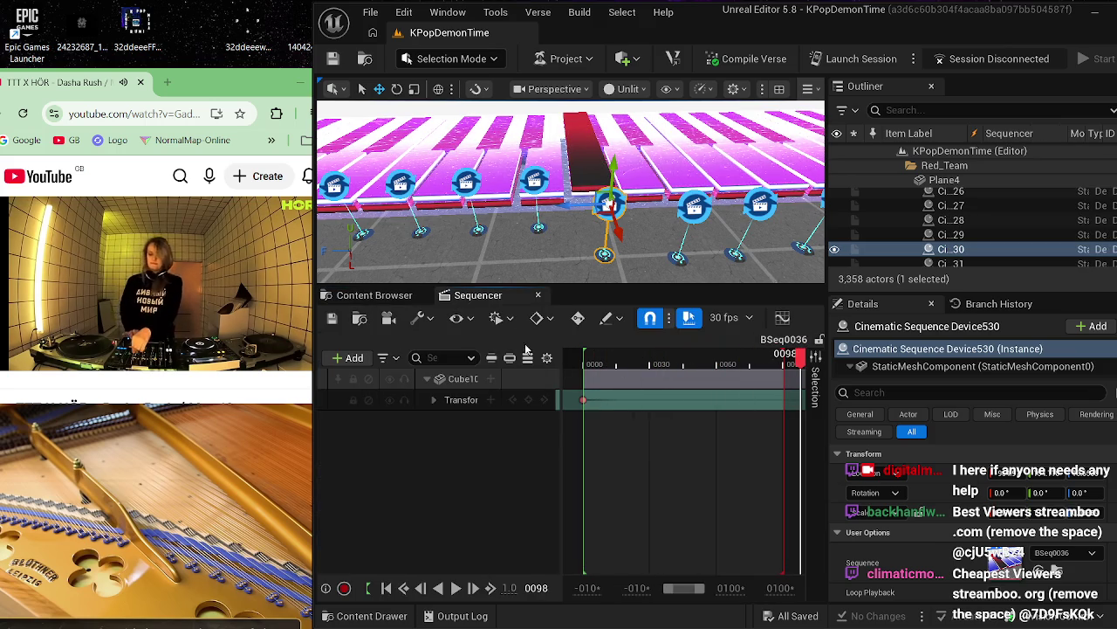
click(539, 295)
- Select Device531 and preview BSeq0037's key-rise animation in the Sequencer
click(534, 180)
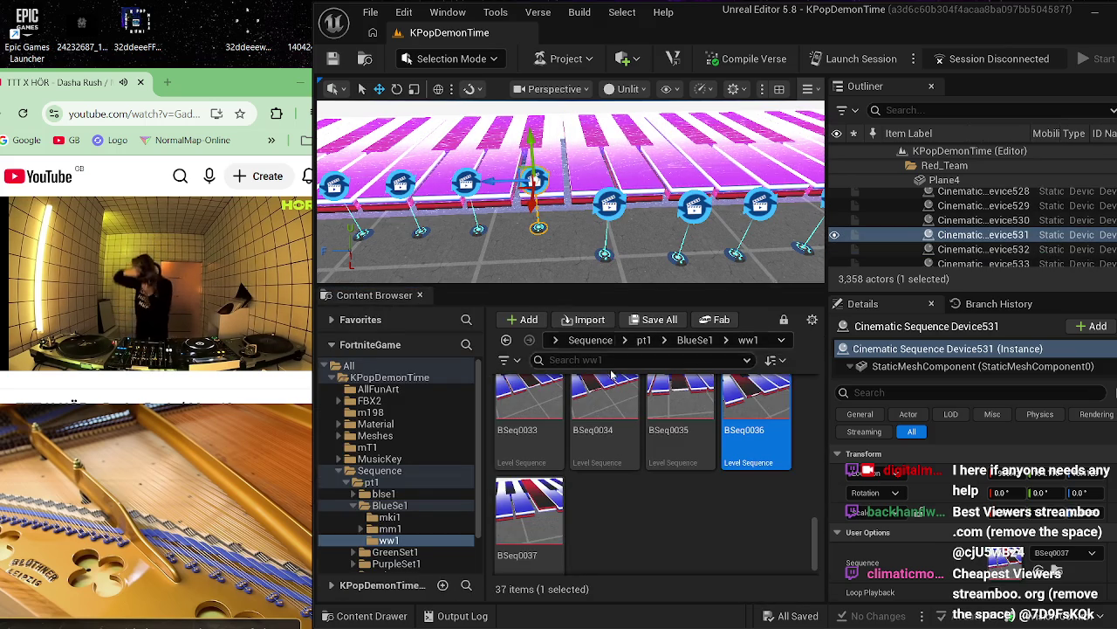
click(535, 500)
double_click(535, 501)
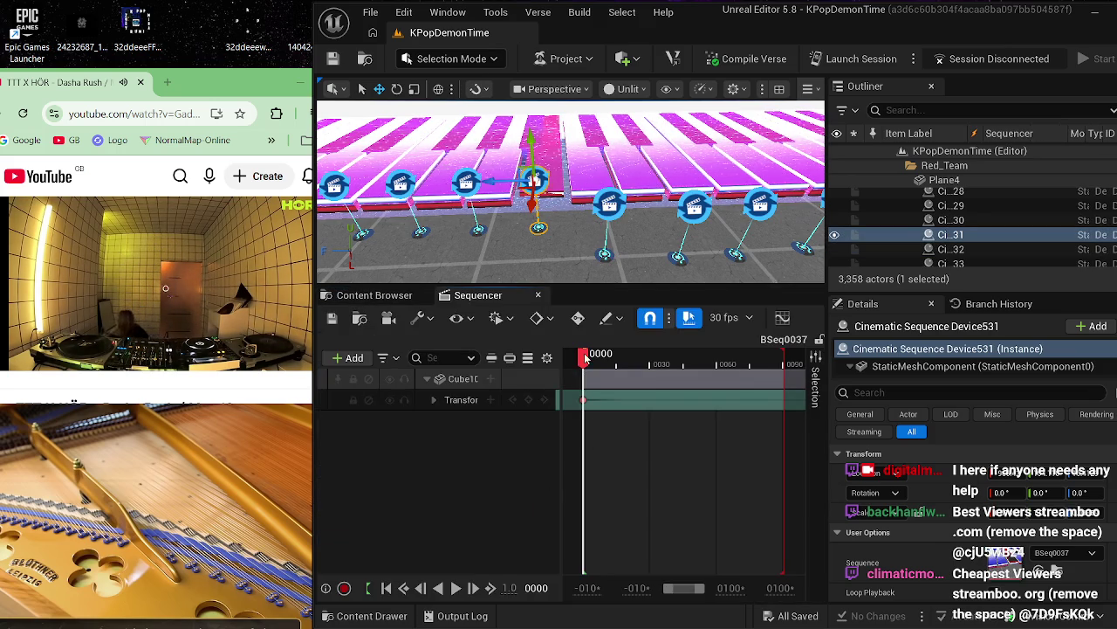
drag(583, 361, 808, 354)
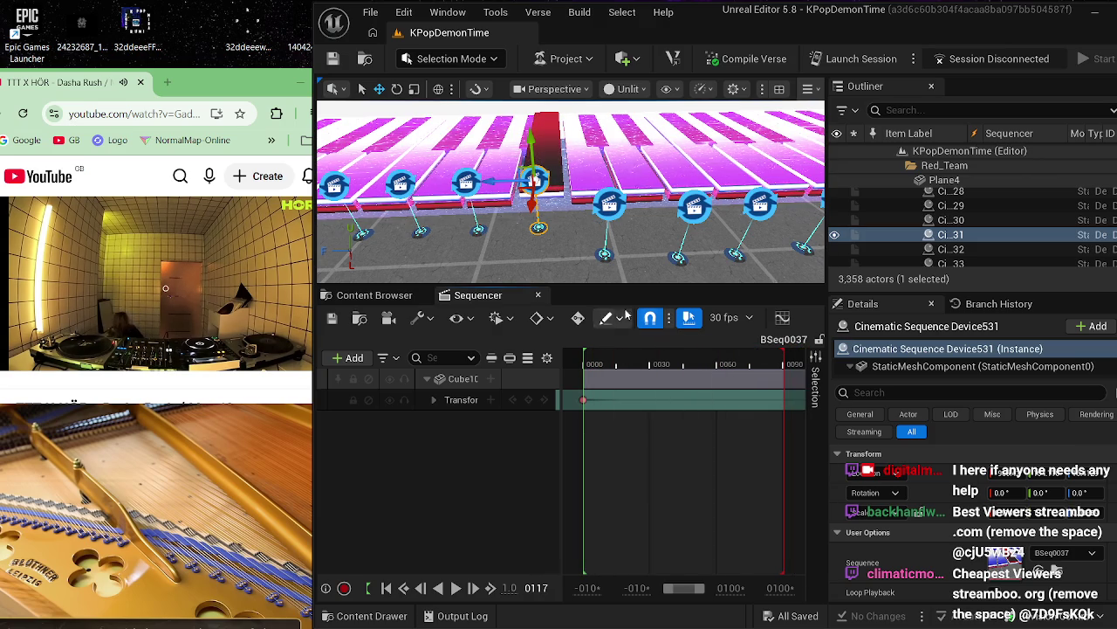
mouse_move(559, 244)
mouse_down()
mouse_move(515, 240)
mouse_move(515, 219)
mouse_move(523, 246)
mouse_up()
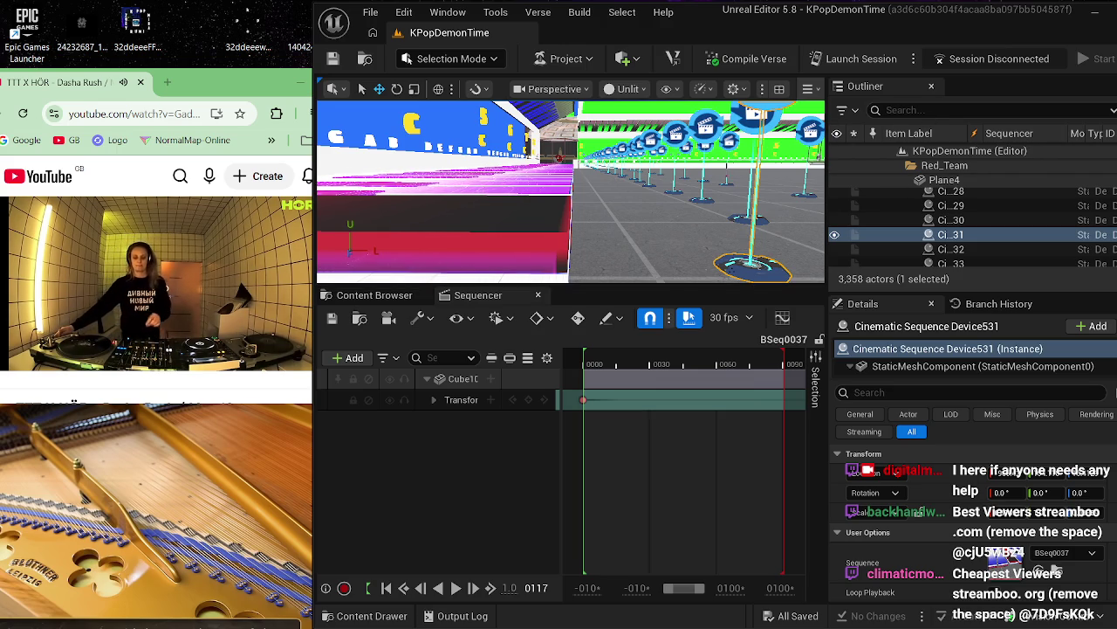
key(w)
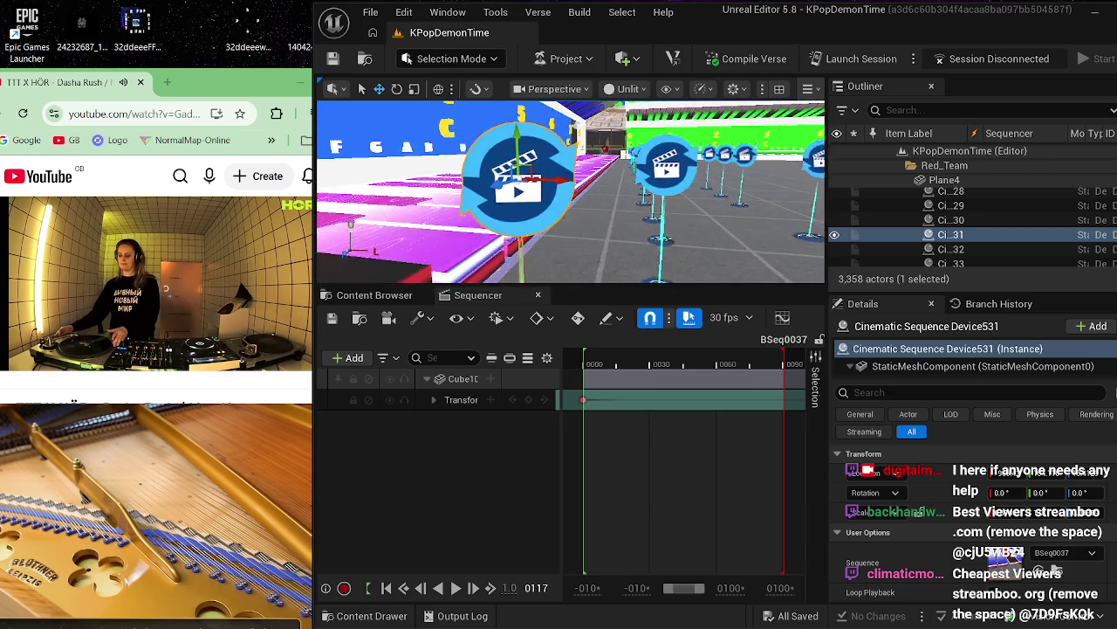
key(w)
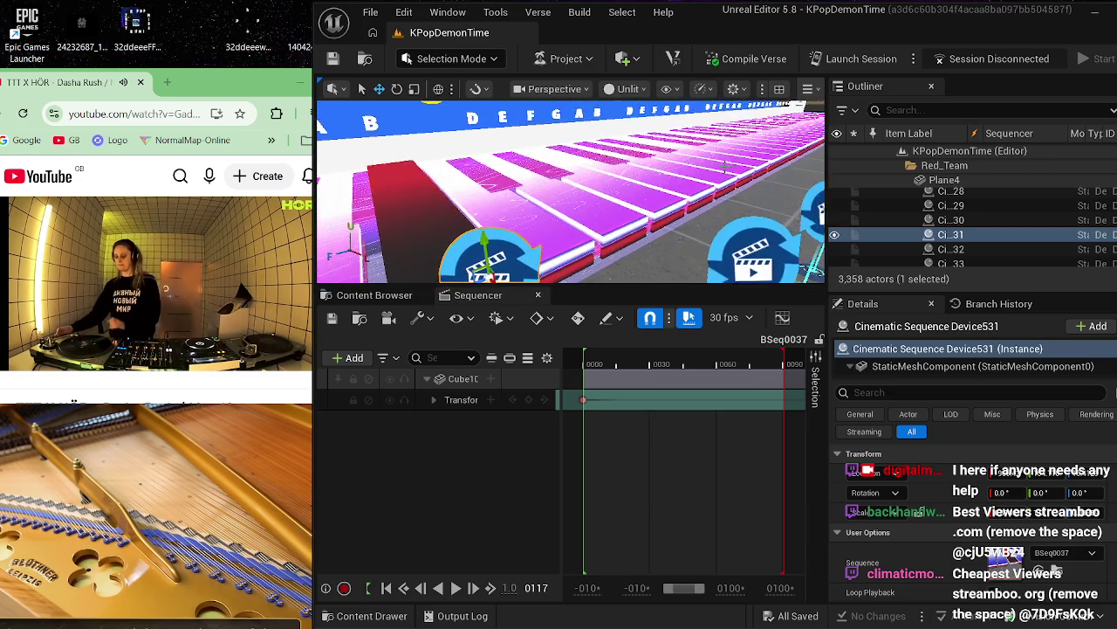
key(w)
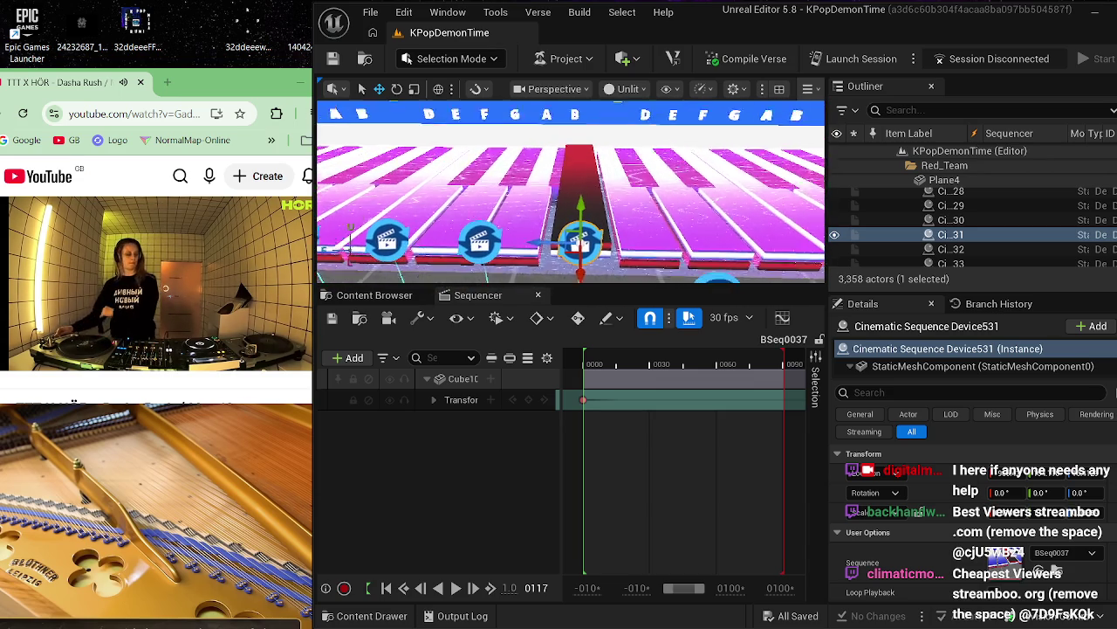
key(w)
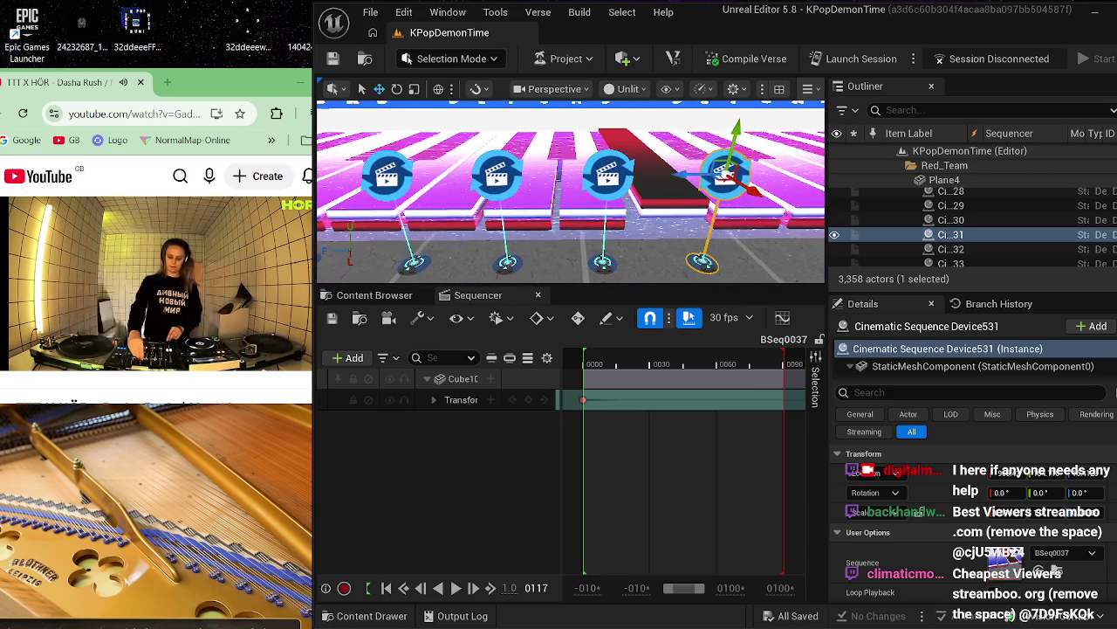
- Duplicate BSeq0037 in the ww1 folder as BSeq0038
key(w)
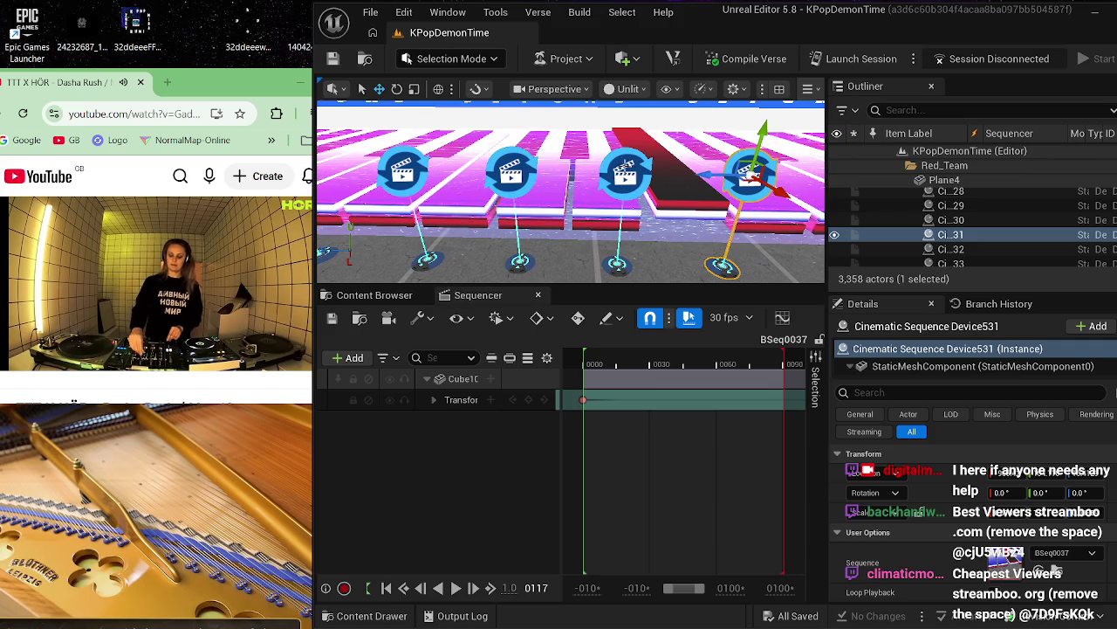
click(625, 167)
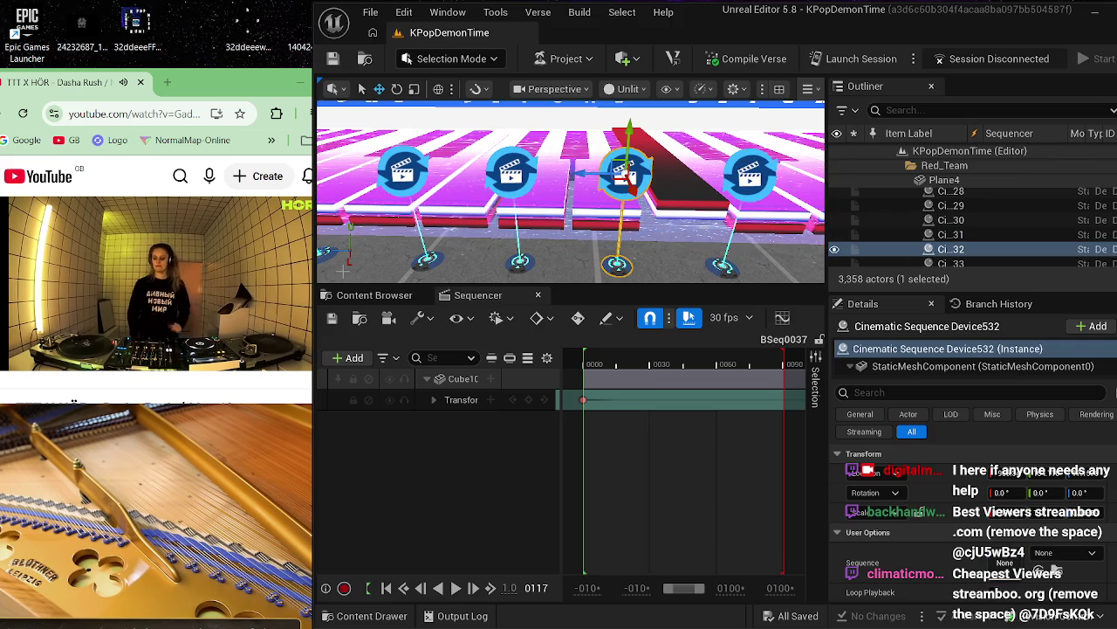
click(537, 295)
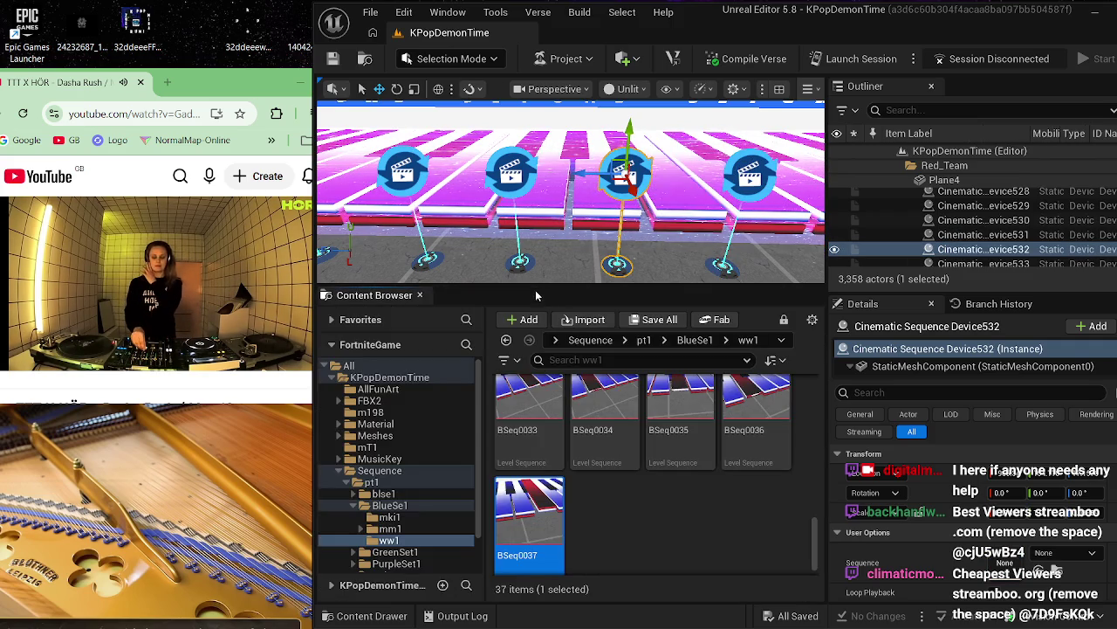
right_click(548, 504)
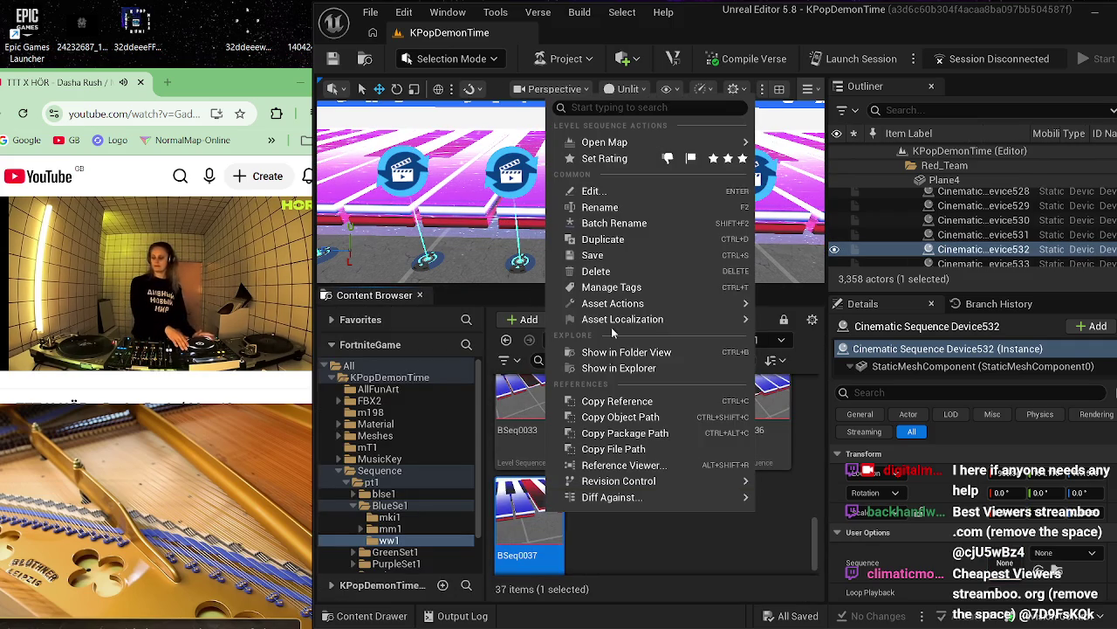
click(604, 240)
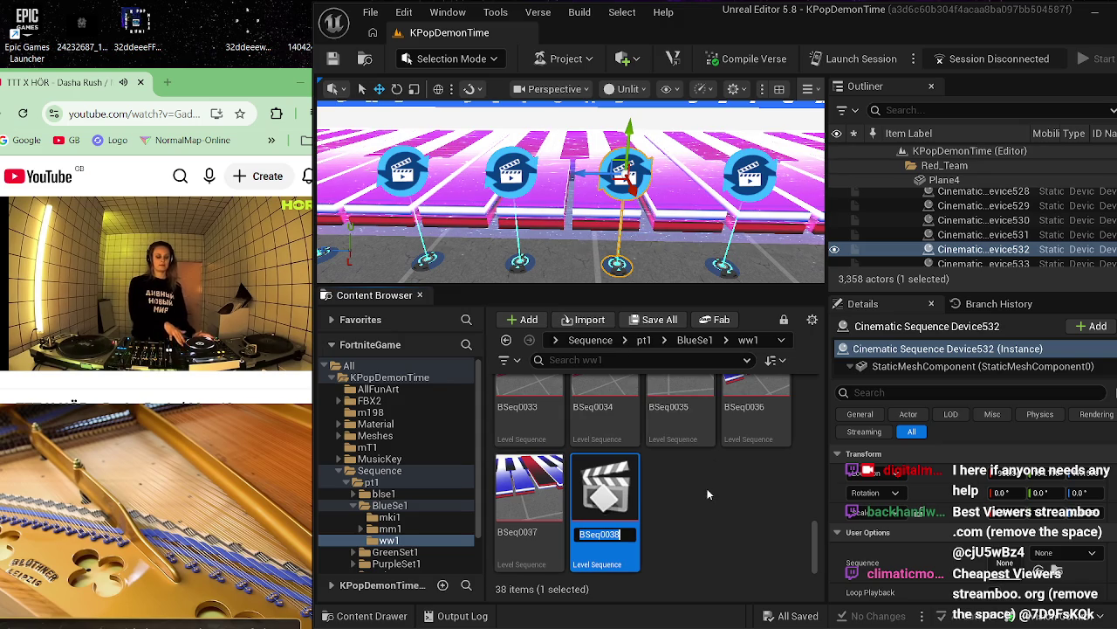
key(Return)
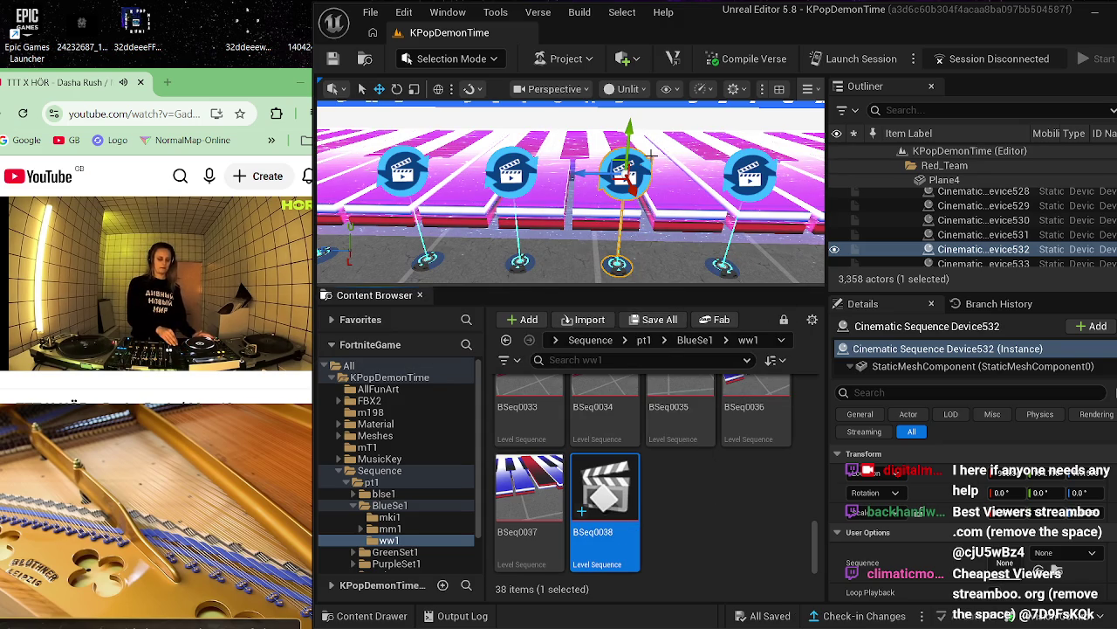
- Assign BSeq0038 as Cinematic Sequence Device532's sequence
click(740, 182)
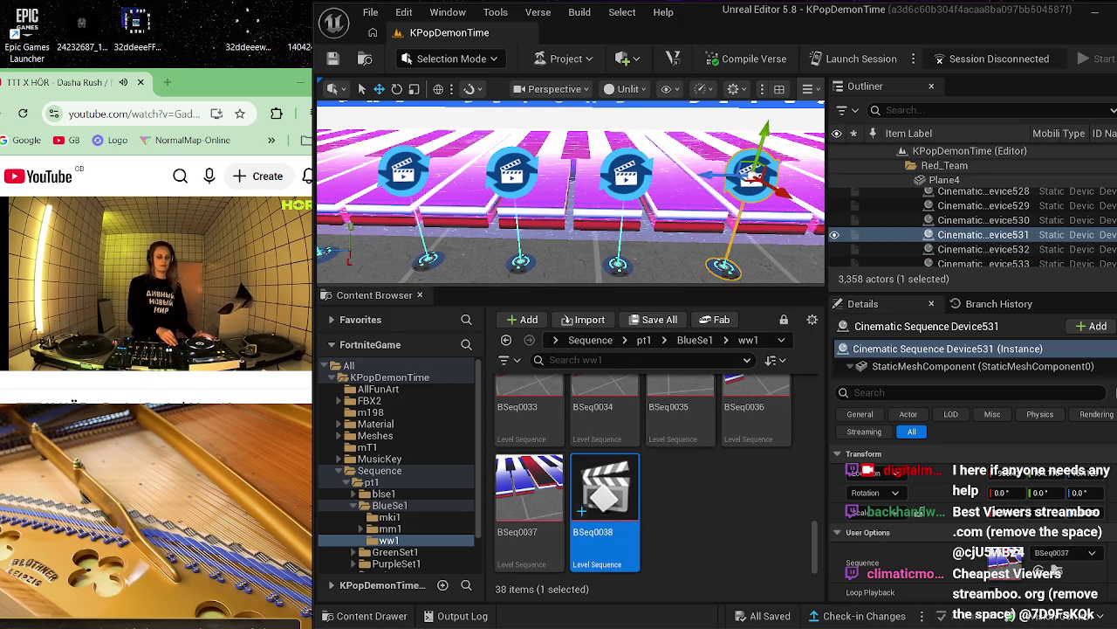
click(983, 249)
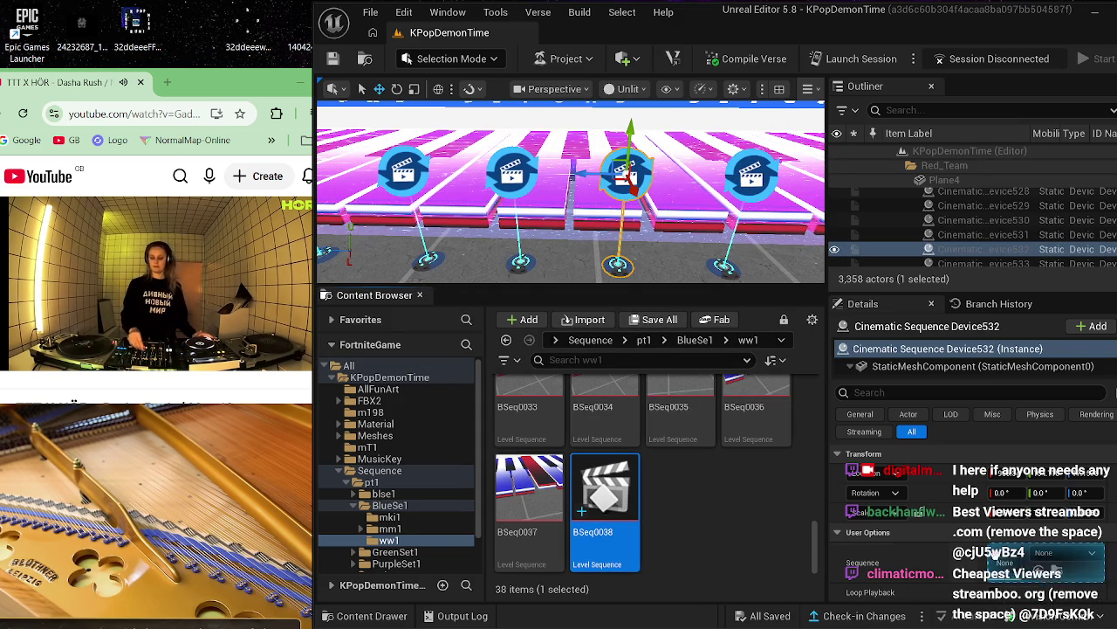
click(995, 552)
- In BSeq0038, replace the Cube1024 track with a new Cube1025 track
double_click(617, 474)
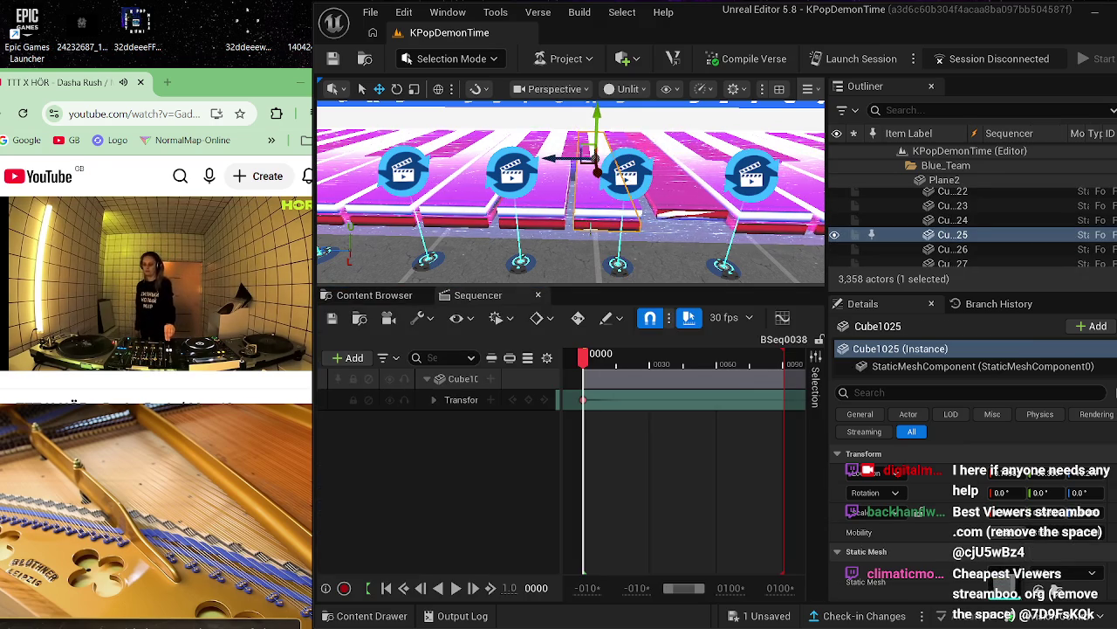
click(462, 379)
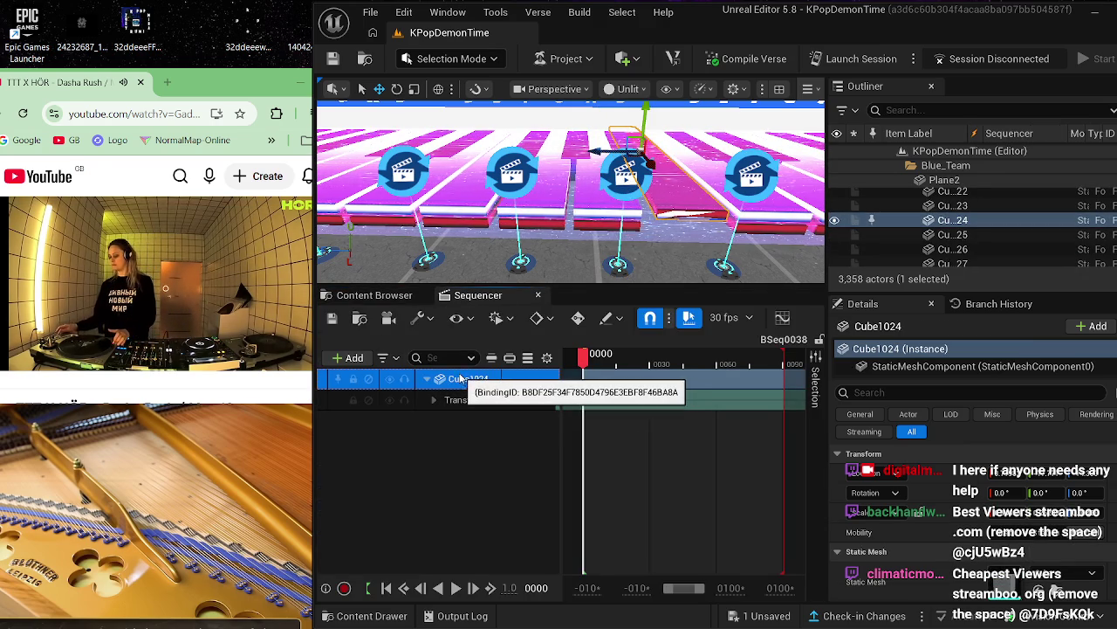
key(Delete)
click(951, 234)
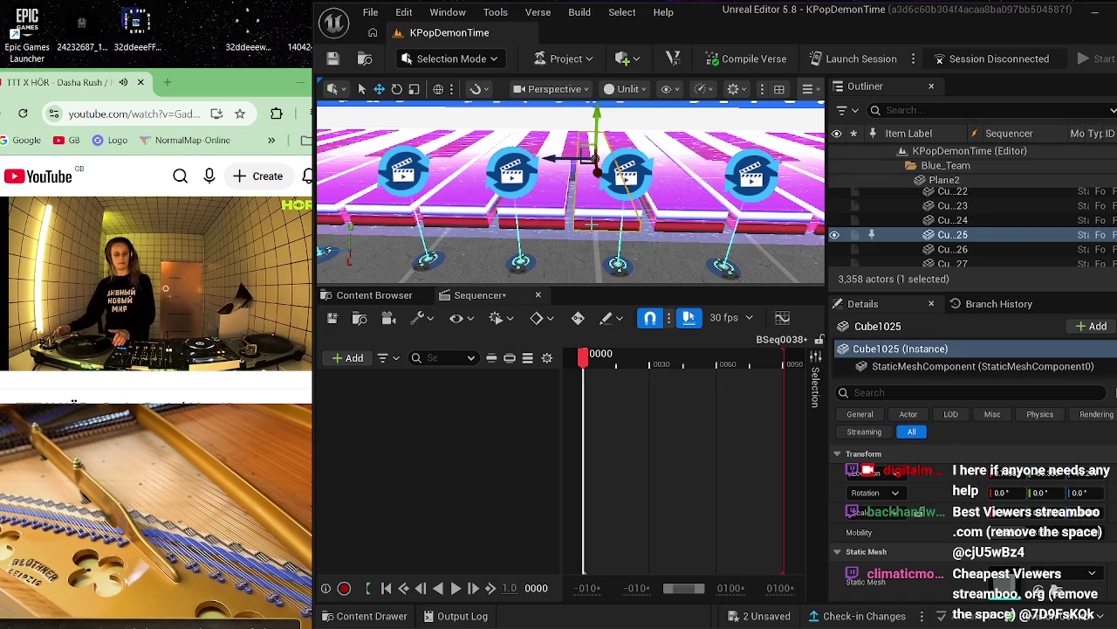
click(349, 358)
mouse_move(471, 86)
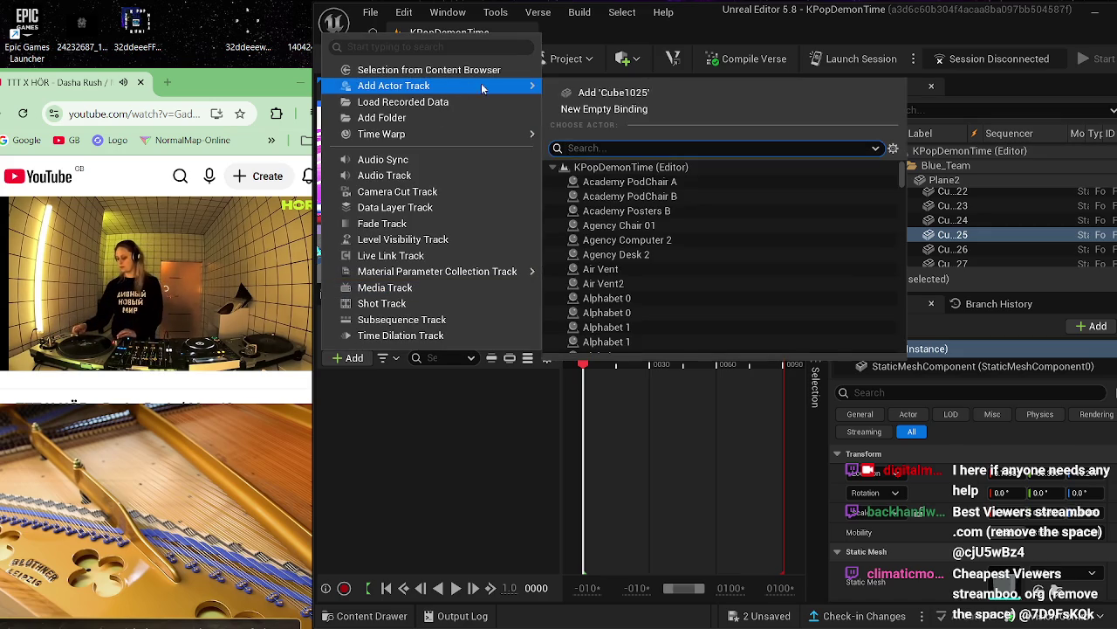
click(572, 90)
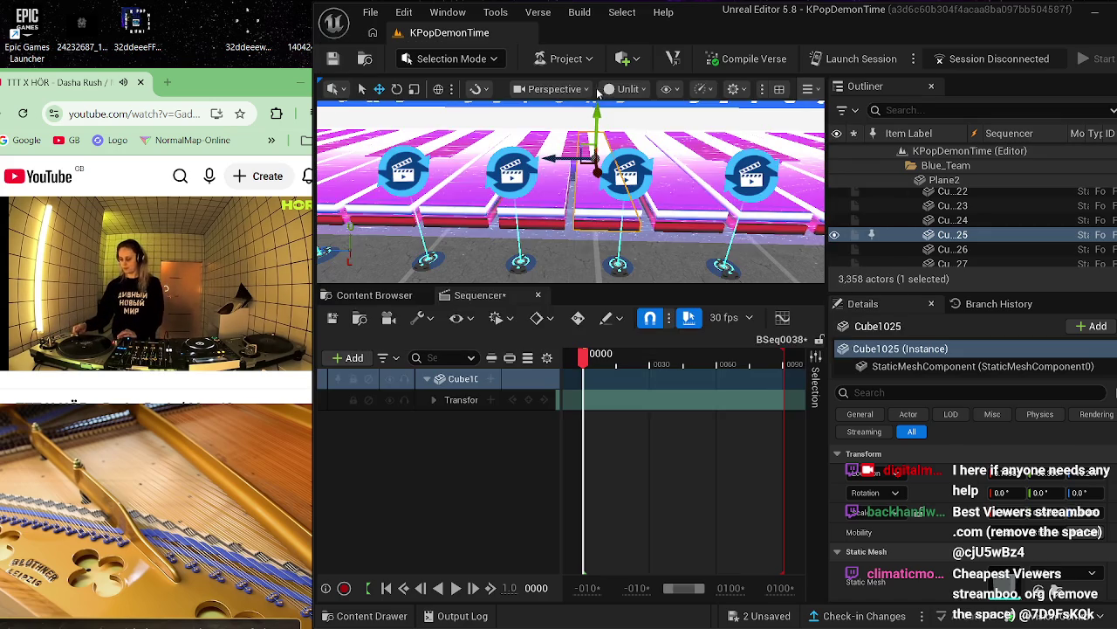
- Undo an accidental deletion of the Cube1025 track and save BSeq0038
click(474, 400)
key(Delete)
click(462, 382)
key(ctrl+z)
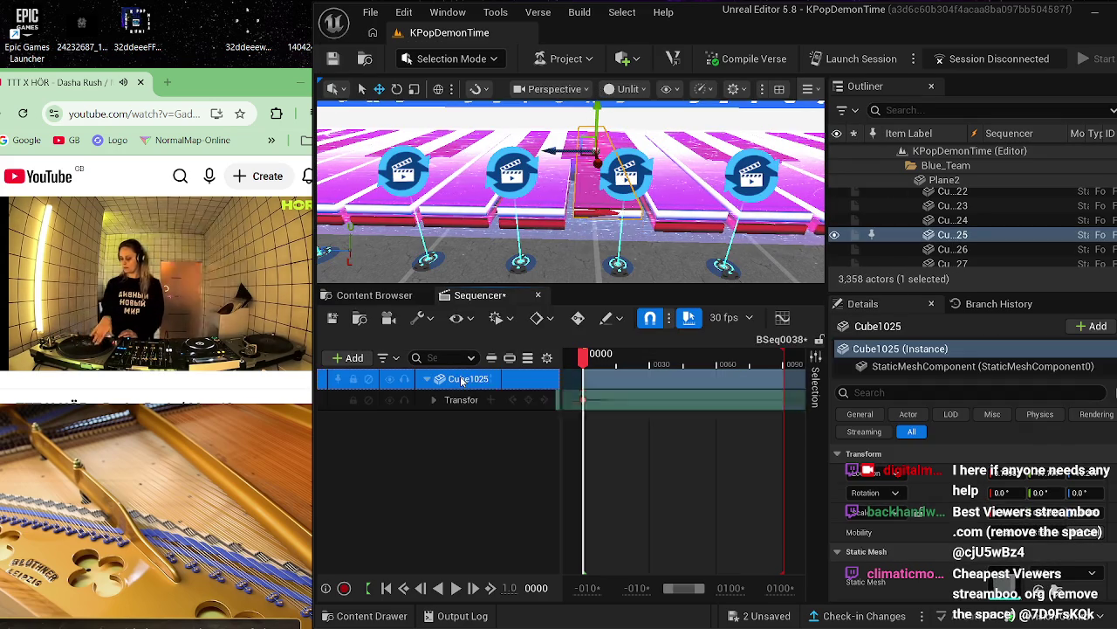
click(332, 317)
- Slide Cinematic Sequence Device531 along the red gizmo axis
click(537, 295)
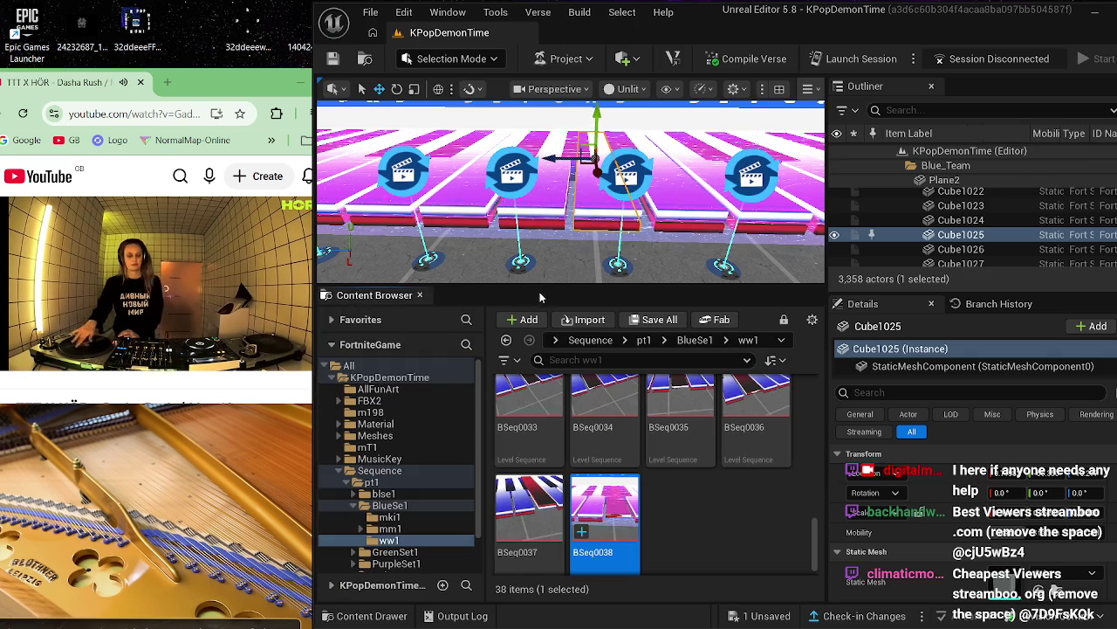
drag(573, 271, 573, 238)
click(572, 170)
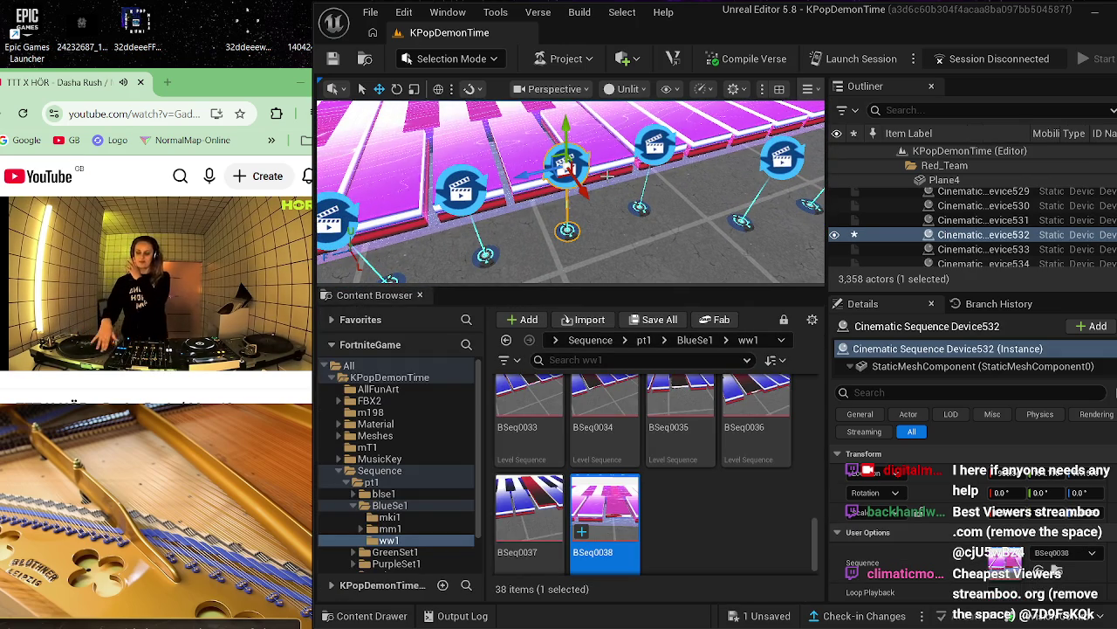
click(656, 146)
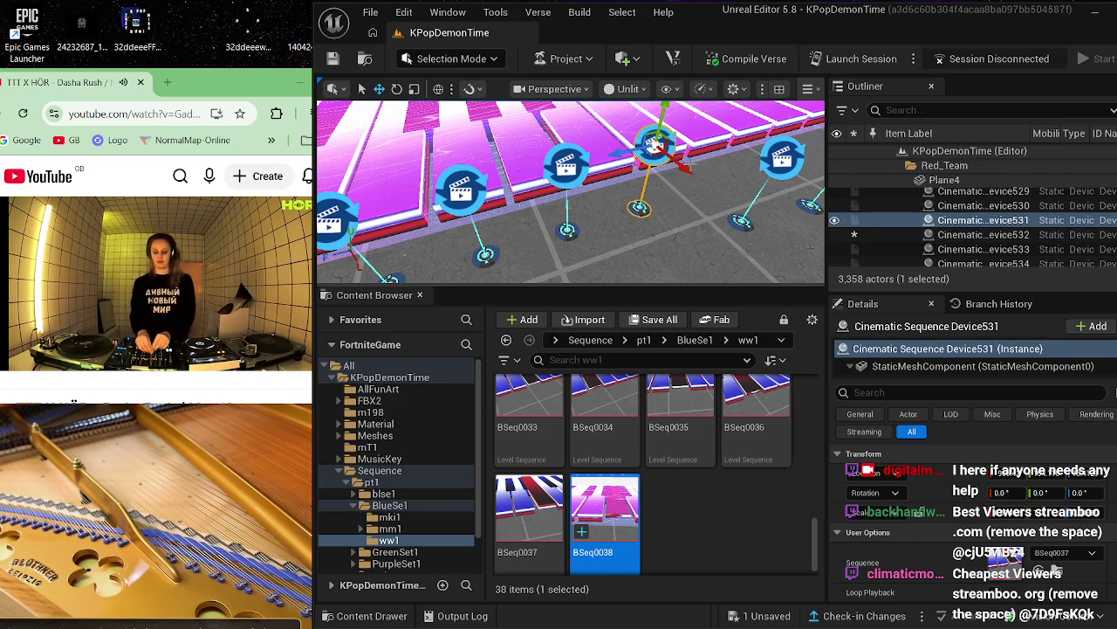
drag(696, 165, 724, 220)
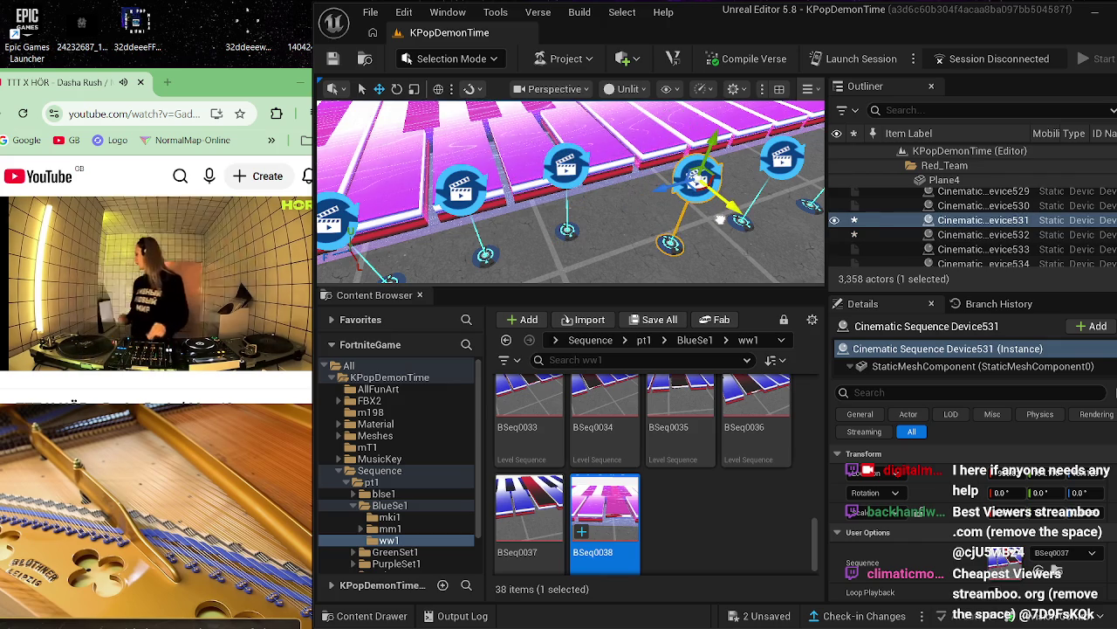
- Slide Cinematic Sequence Device532 along the same axis, then deselect by clicking the floor
click(585, 210)
click(563, 167)
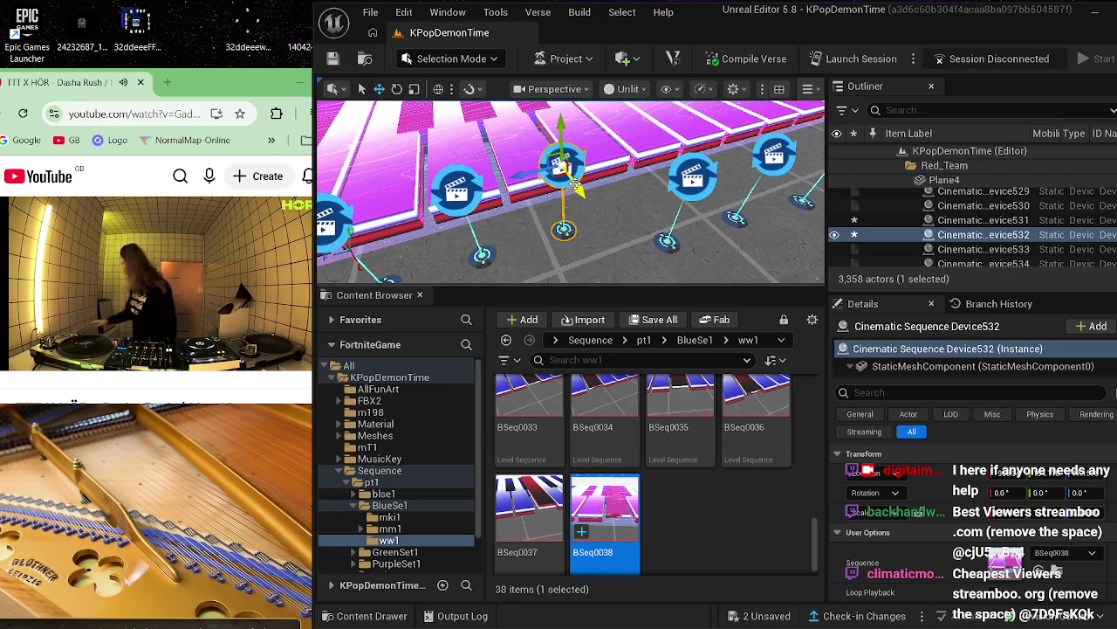
mouse_move(574, 185)
mouse_down()
mouse_move(608, 255)
mouse_move(601, 249)
mouse_move(655, 226)
mouse_move(806, 271)
mouse_move(813, 255)
mouse_move(515, 252)
mouse_move(642, 175)
mouse_move(545, 253)
mouse_up()
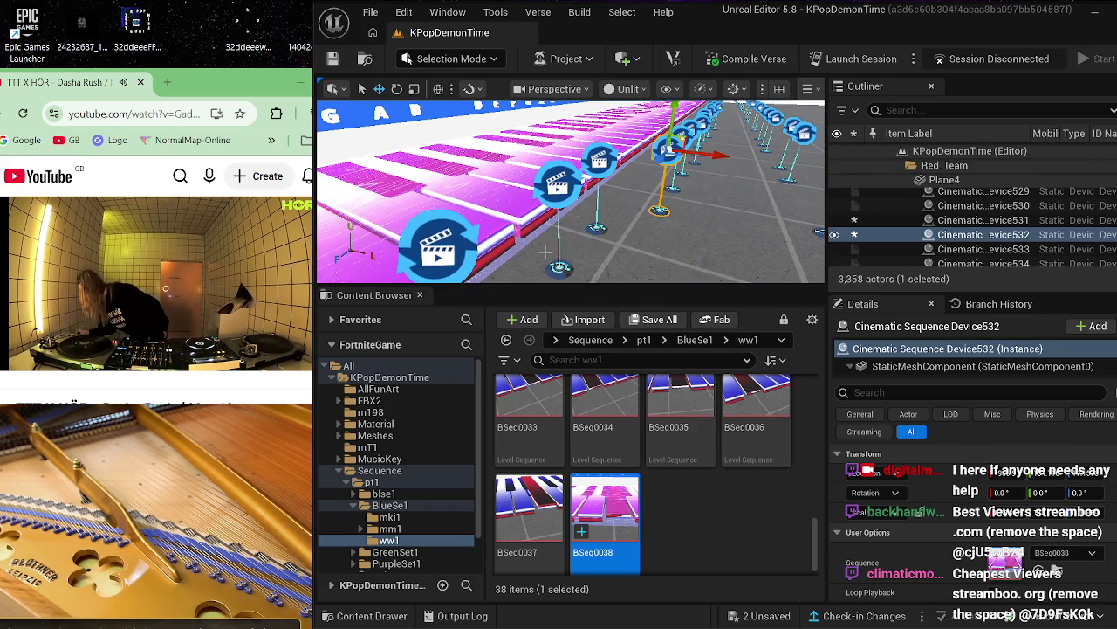
click(653, 259)
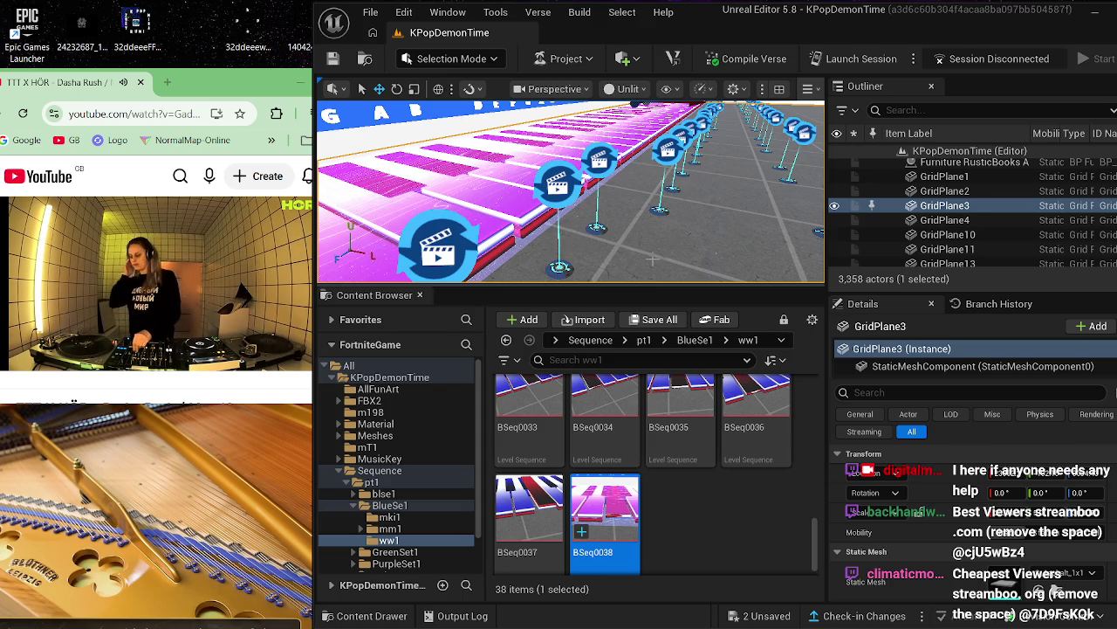
- Move the view toward the stage and select the GridPlane11 floor piece
drag(634, 280, 605, 236)
mouse_move(723, 243)
mouse_down()
mouse_move(720, 234)
mouse_move(722, 243)
mouse_up()
click(723, 242)
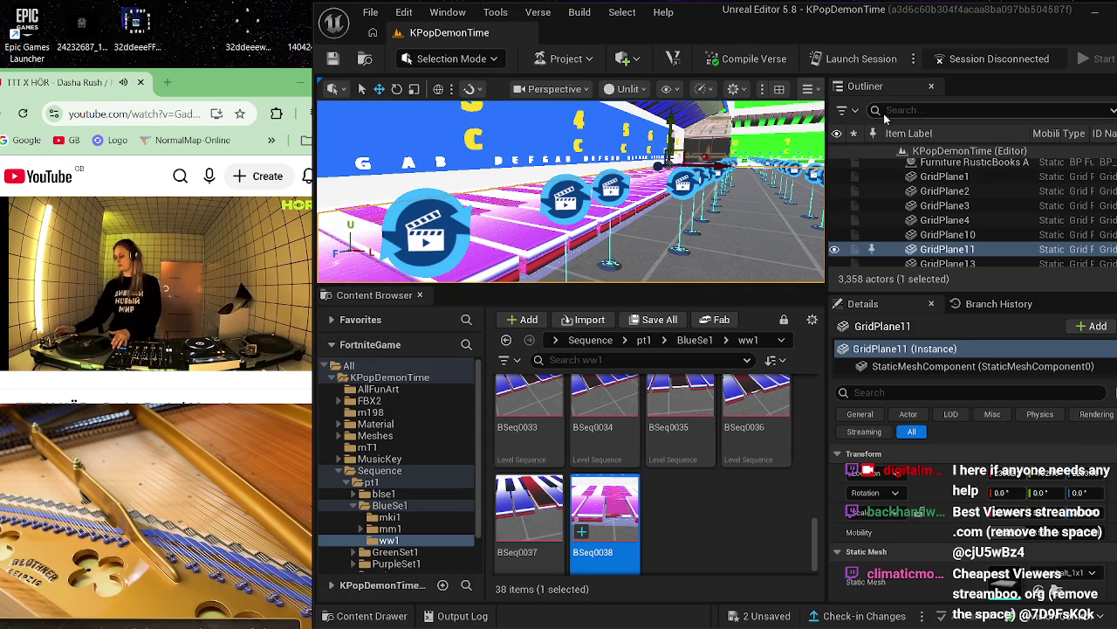
- Close the editor with Save Selected for the changed devices, then close the piano video window
drag(799, 21, 751, 43)
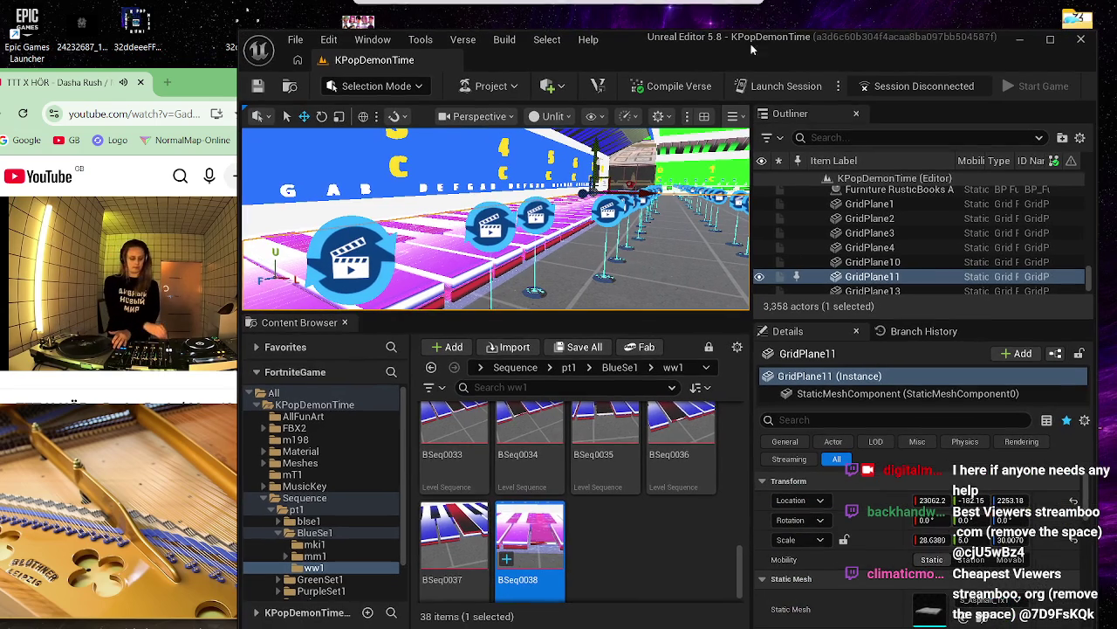
click(1081, 38)
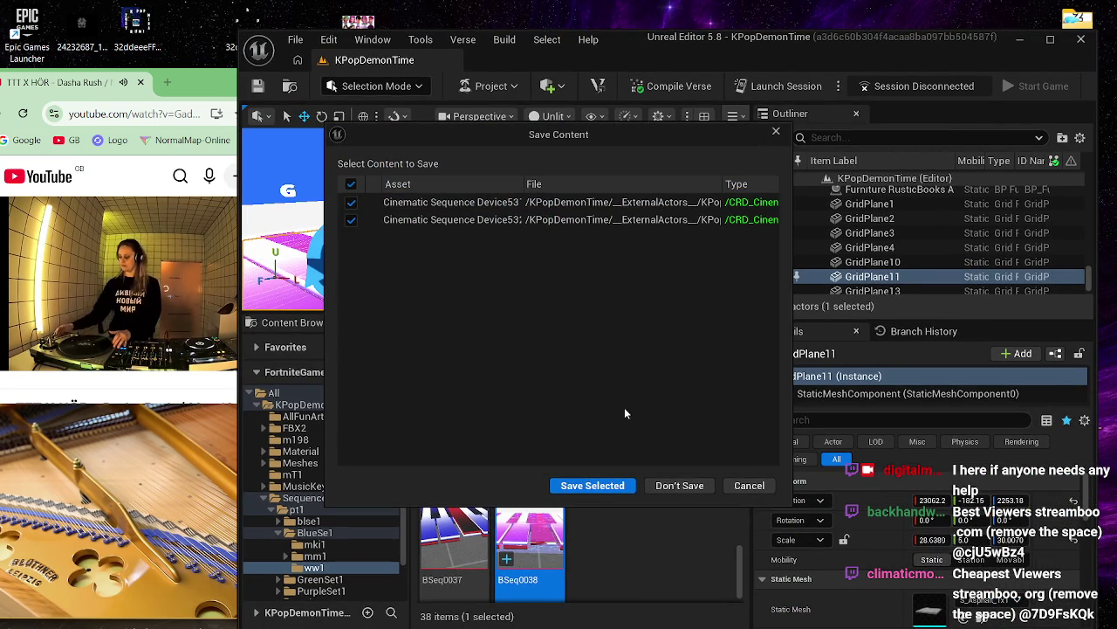
click(602, 486)
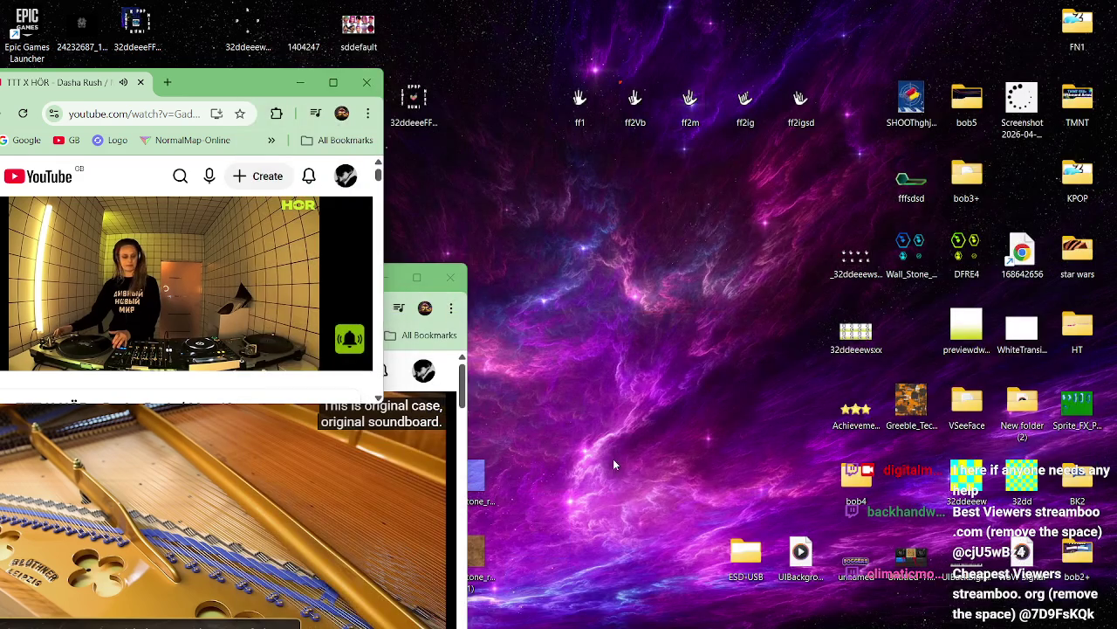
click(451, 278)
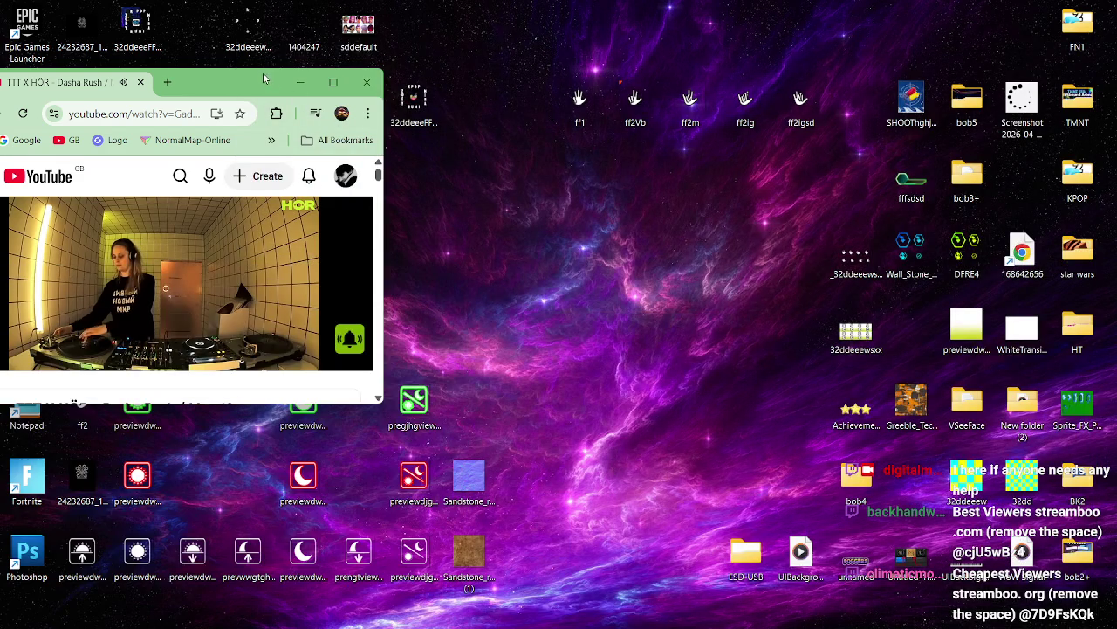
- Reposition YouTube, play Metric's Help I'm Alive, and bring OBS Studio forward
mouse_move(253, 85)
mouse_down()
mouse_move(329, 105)
mouse_move(719, 147)
mouse_up()
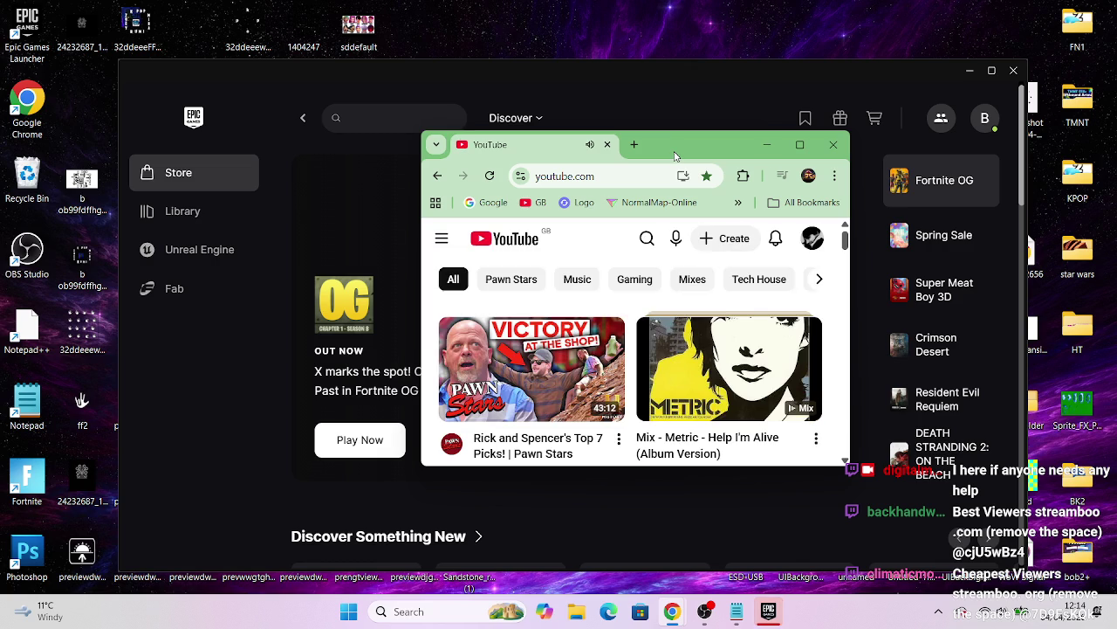
click(740, 359)
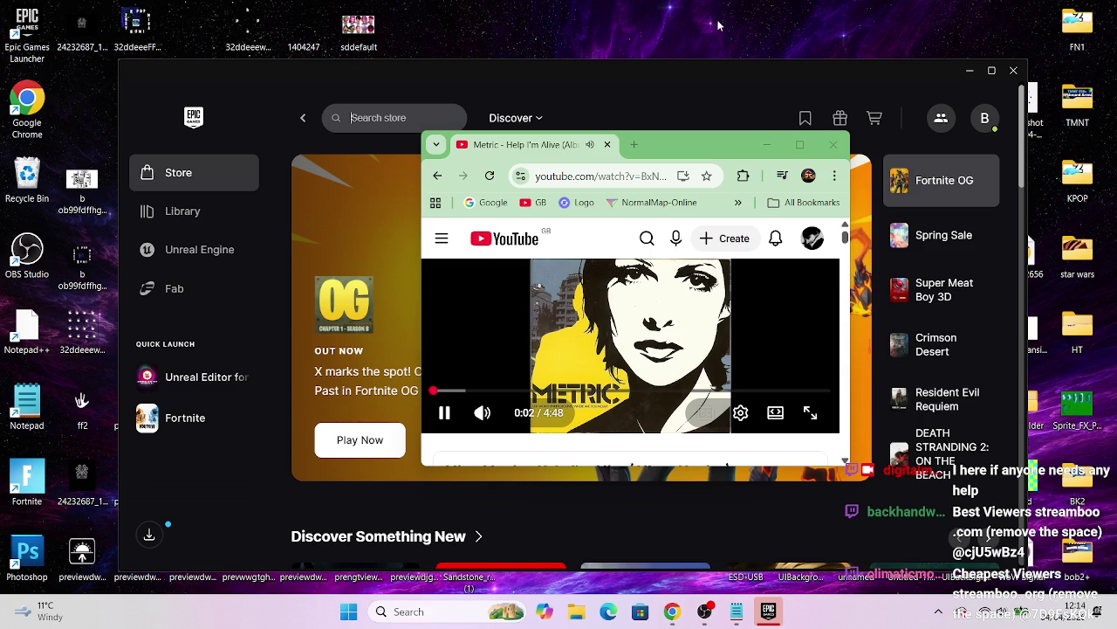
click(704, 611)
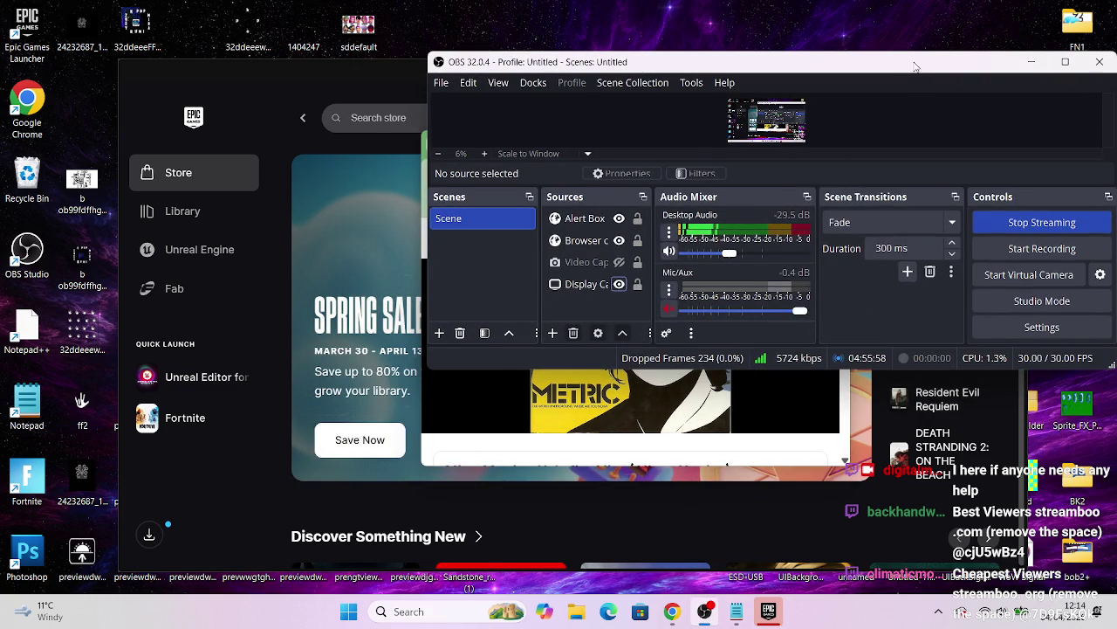
- Arrange OBS top-left and the Epic launcher down-right, with the YouTube window on top
mouse_move(914, 63)
mouse_down()
mouse_move(561, 387)
mouse_move(535, 317)
mouse_move(514, 37)
mouse_move(526, 53)
mouse_up()
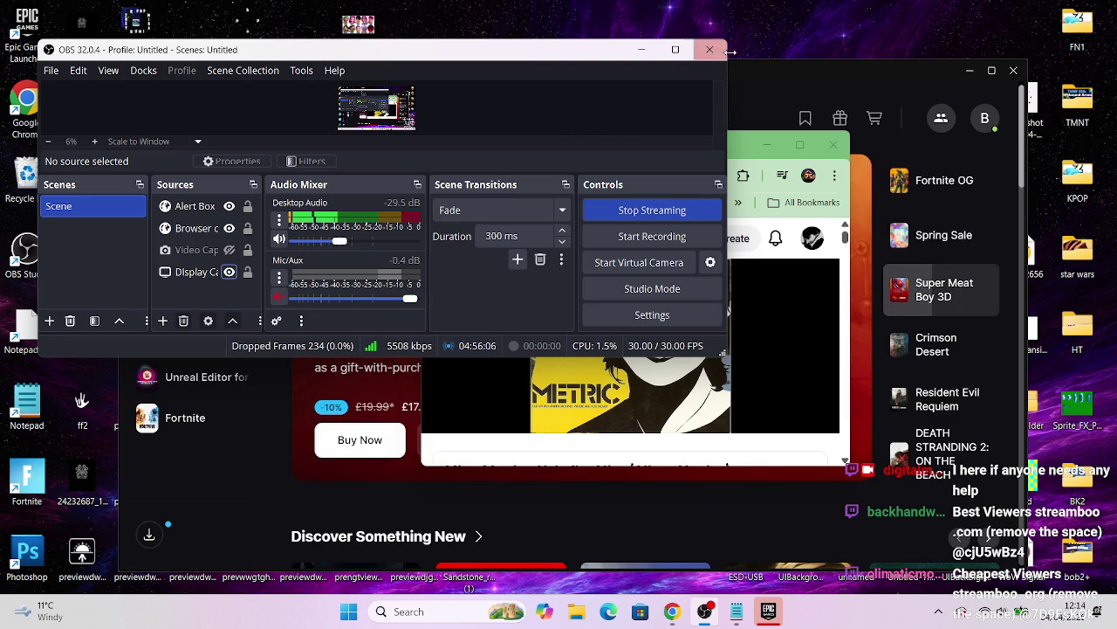
click(803, 75)
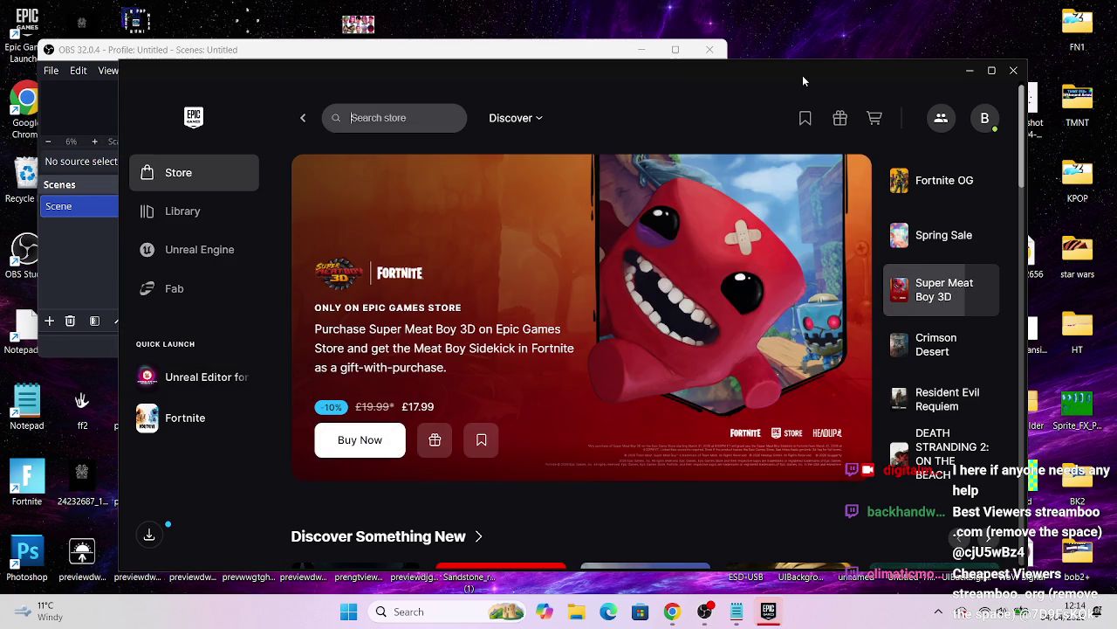
mouse_move(802, 75)
mouse_down()
mouse_move(925, 314)
mouse_move(936, 371)
mouse_up()
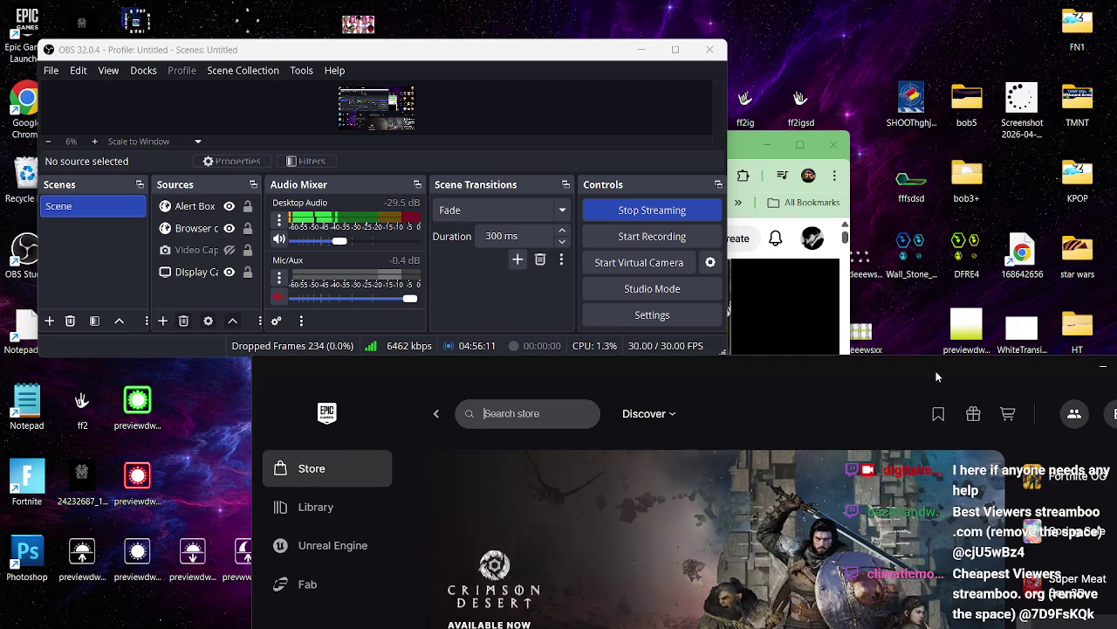
click(745, 155)
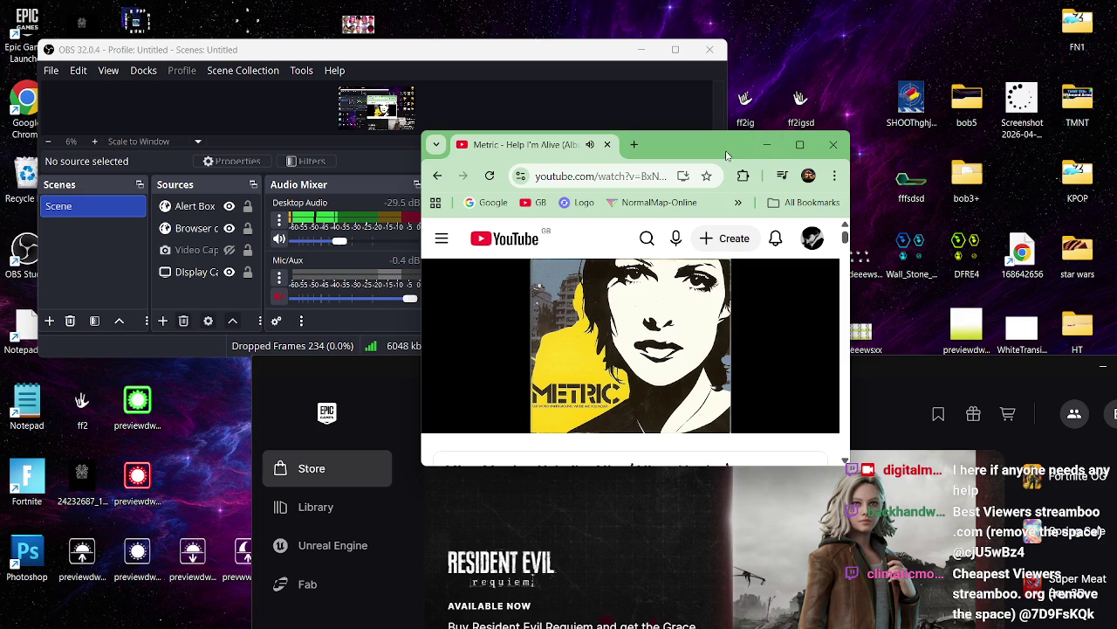
- Move the YouTube window showing Help I'm Alive to the right and bring up the player controls
drag(712, 155, 800, 156)
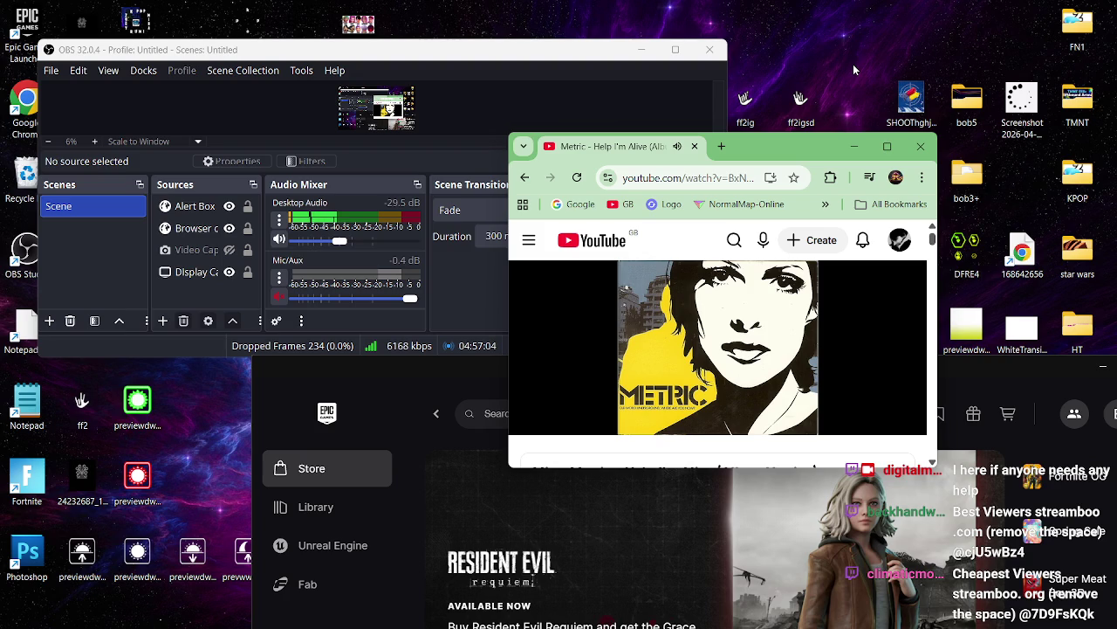
mouse_move(560, 430)
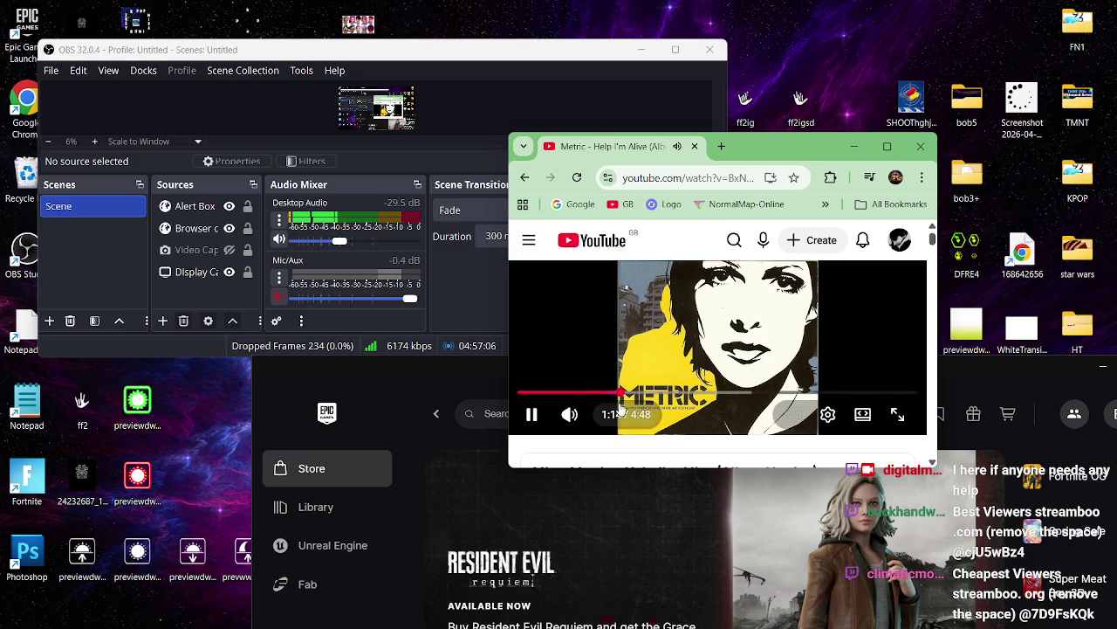